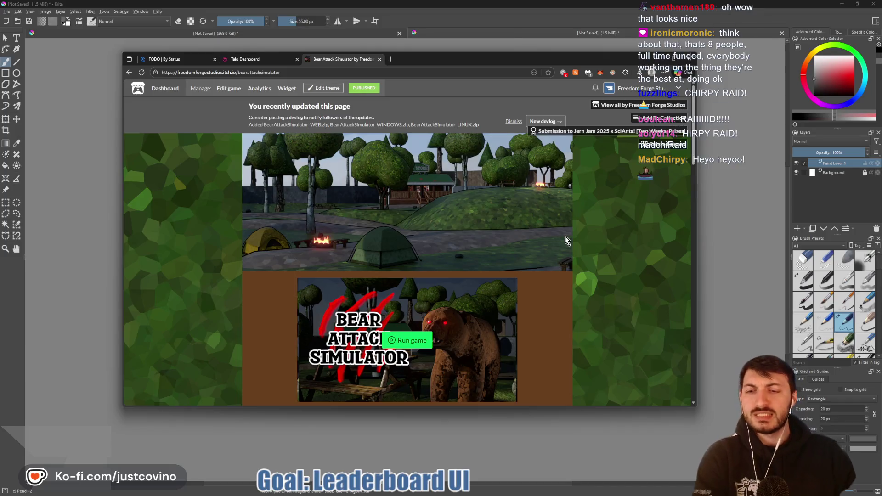
Scroll through the Shroud of Gloom store page, then close the store window
{"action": "scroll", "coordinate": [491, 225], "scroll_direction": "down", "scroll_amount": 2}
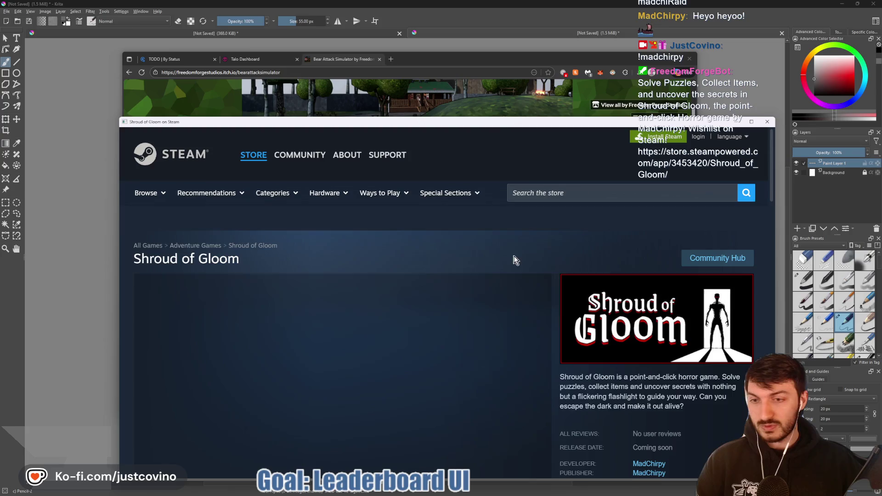
{"action": "scroll", "coordinate": [523, 257], "scroll_direction": "down", "scroll_amount": 4}
{"action": "scroll", "coordinate": [528, 256], "scroll_direction": "down", "scroll_amount": 3}
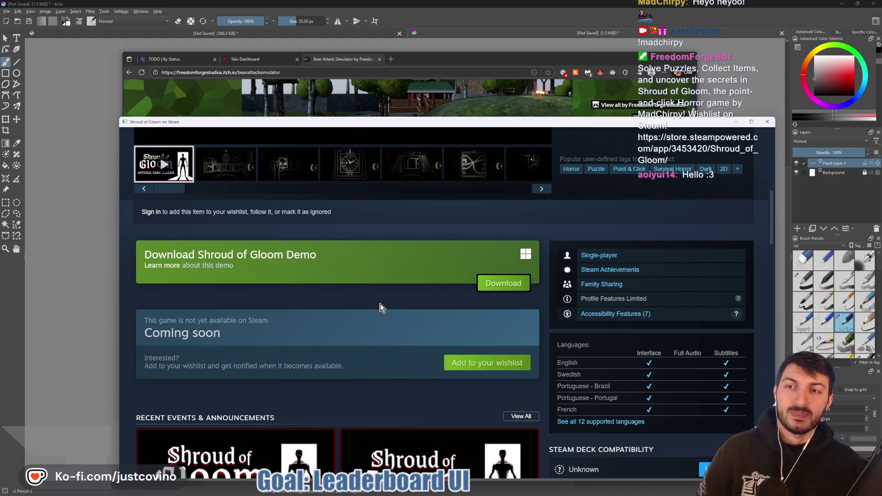
{"action": "scroll", "coordinate": [363, 296], "scroll_direction": "up", "scroll_amount": 7}
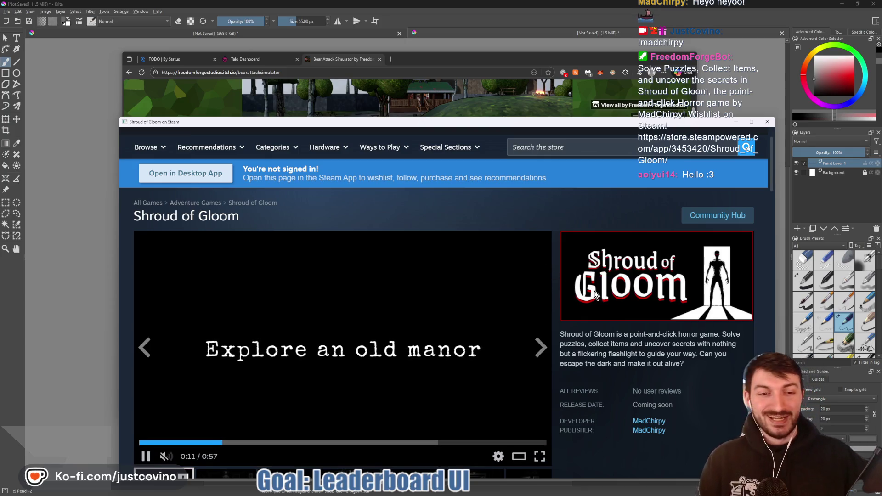
{"action": "scroll", "coordinate": [592, 275], "scroll_direction": "down", "scroll_amount": 3}
{"action": "scroll", "coordinate": [593, 275], "scroll_direction": "up", "scroll_amount": 5}
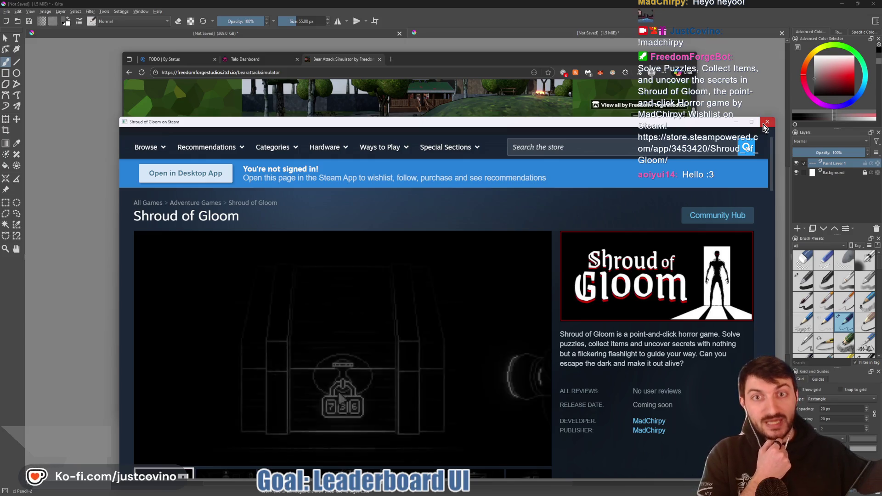
{"action": "left_click", "coordinate": [765, 124]}
Minimize the browser and switch from Krita to the Godot editor via the taskbar
{"action": "left_click", "coordinate": [456, 12]}
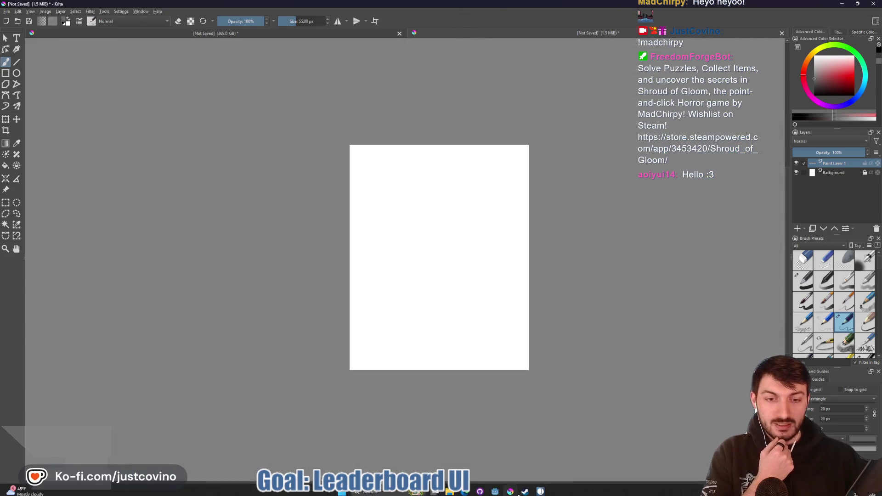
{"action": "mouse_move", "coordinate": [512, 489]}
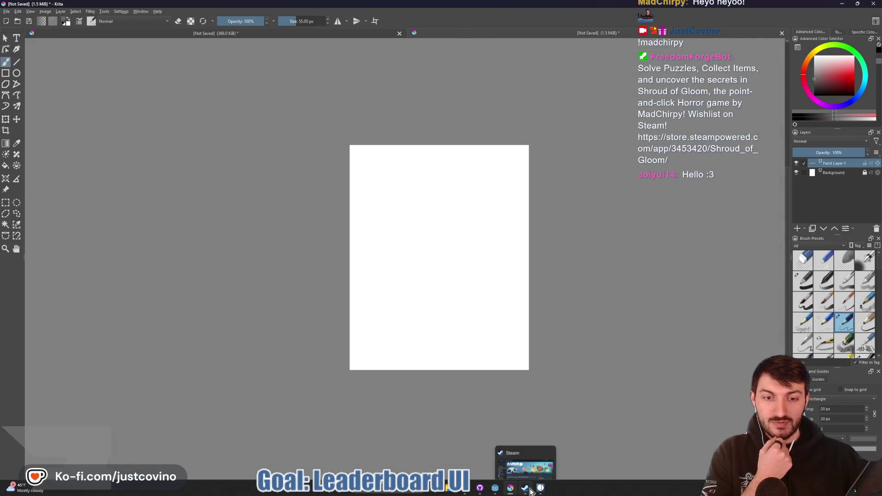
{"action": "left_click", "coordinate": [495, 488]}
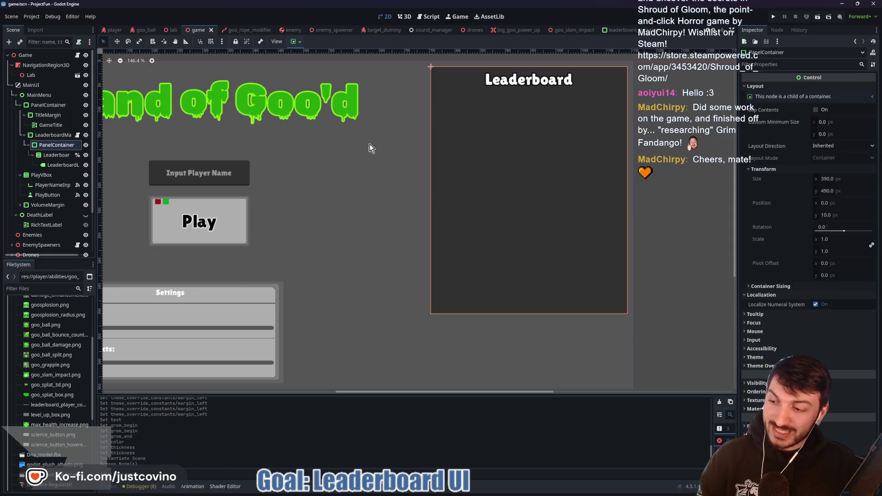
Pan the 2D viewport left over the main menu and run the project with F5
{"action": "scroll", "coordinate": [410, 160], "scroll_direction": "left", "scroll_amount": 5}
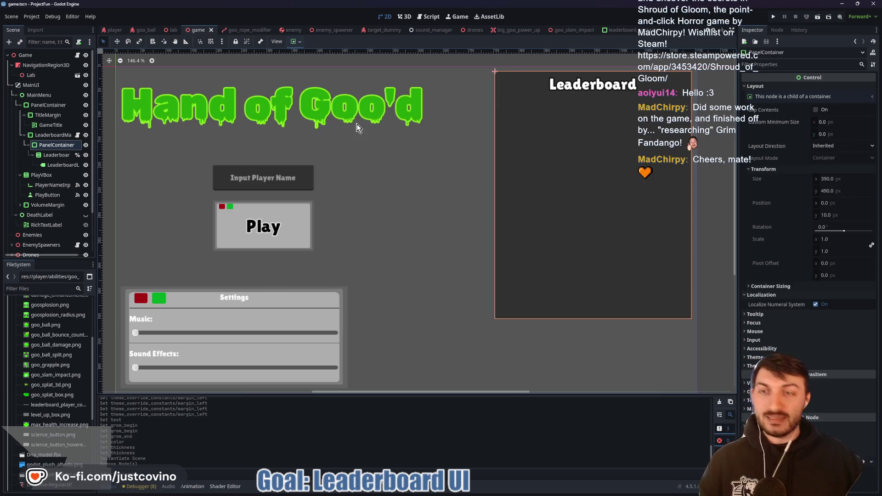
{"action": "key", "text": "F5"}
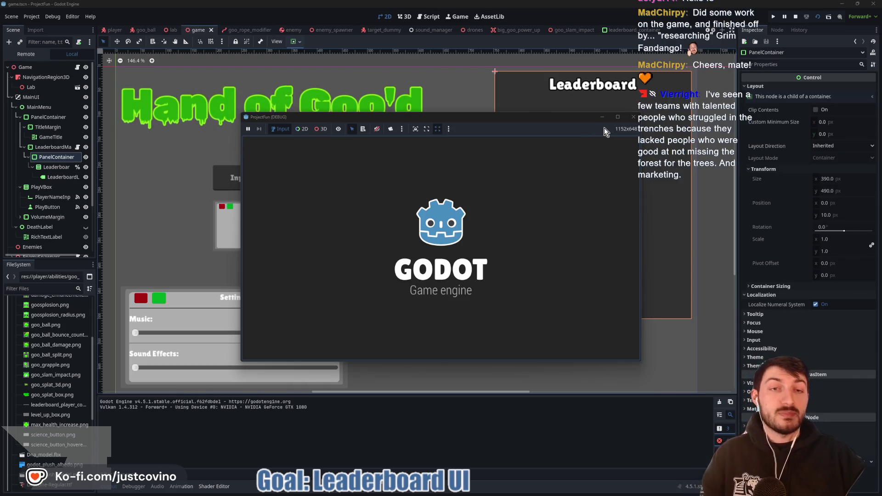
Maximize the game window, enter a player name in Input Player Name, and start a run
{"action": "left_click", "coordinate": [618, 117]}
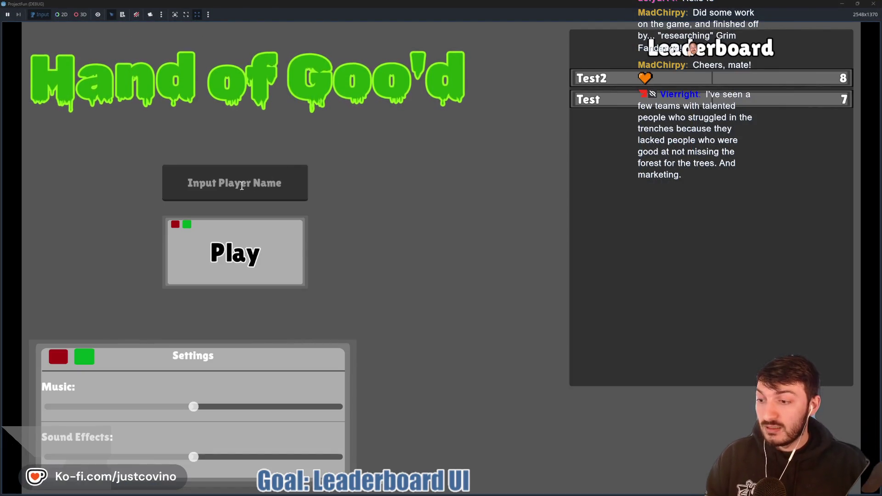
{"action": "left_click", "coordinate": [242, 185]}
{"action": "type", "text": "NotCh"}
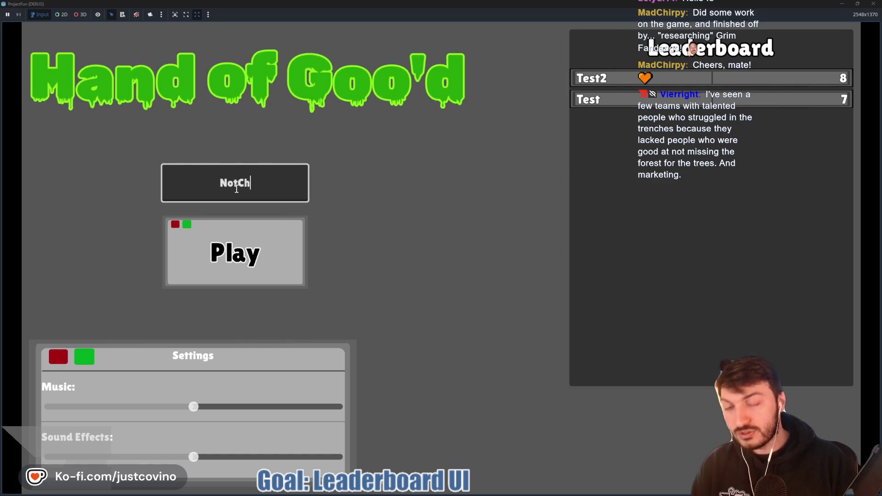
{"action": "type", "text": "irpy"}
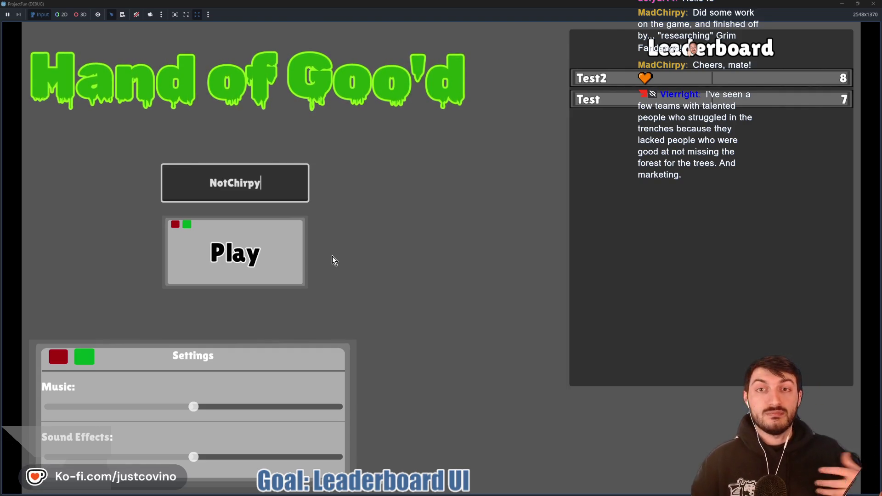
{"action": "left_click", "coordinate": [294, 260]}
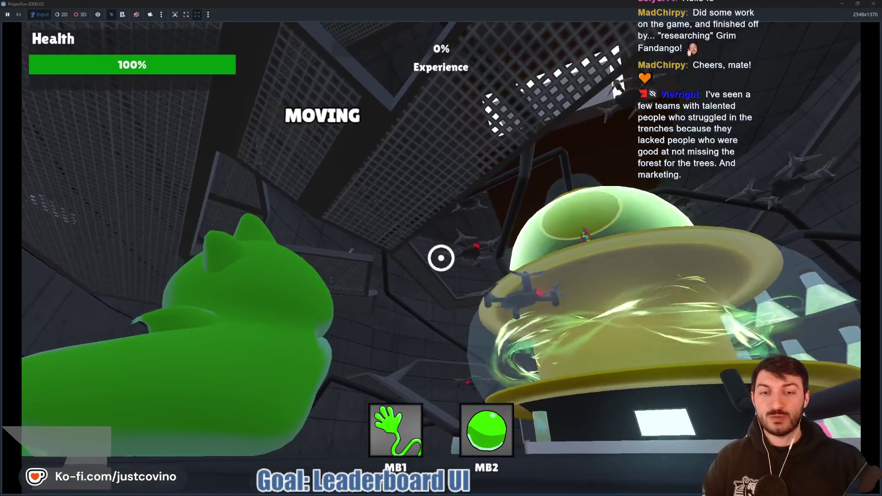
Play the run by grappling, swinging and slamming through rooms, ending with a score of 4
{"action": "left_click", "coordinate": [441, 257]}
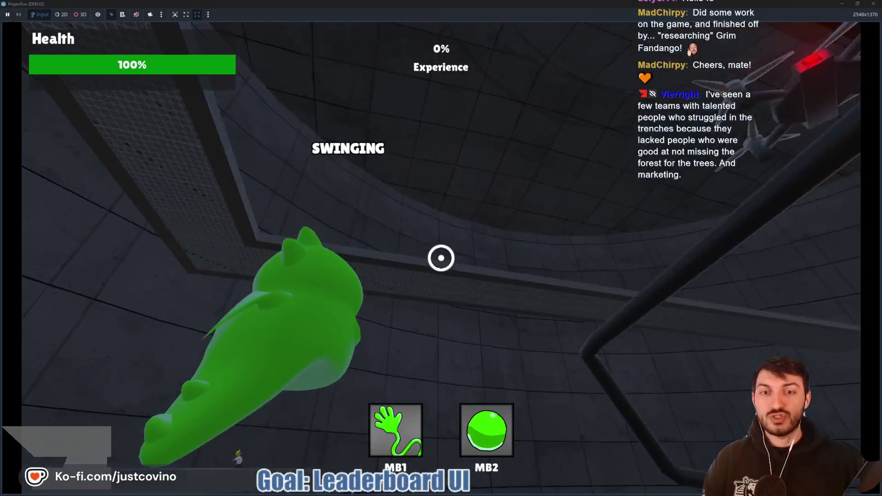
{"action": "right_click", "coordinate": [441, 258]}
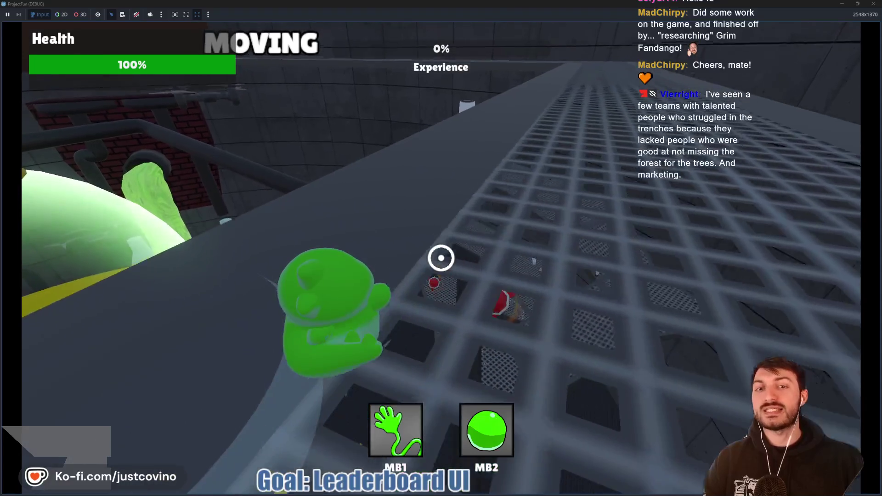
{"action": "key", "text": "w"}
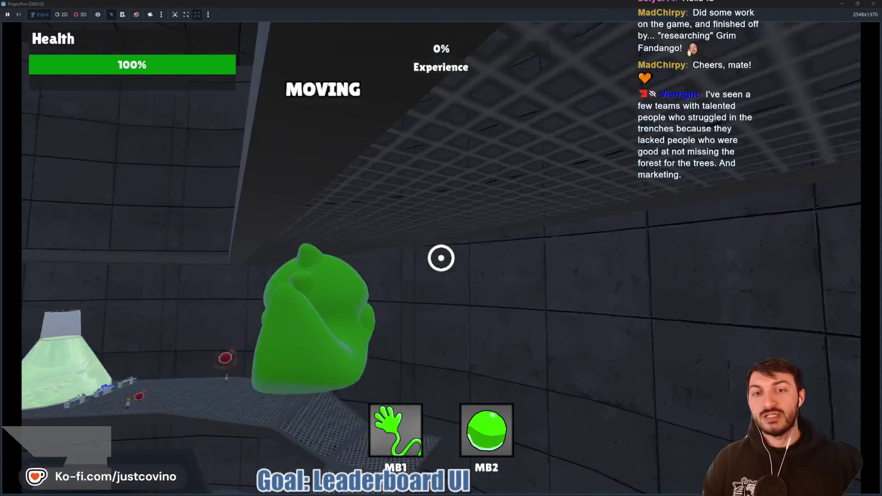
{"action": "left_click", "coordinate": [441, 258]}
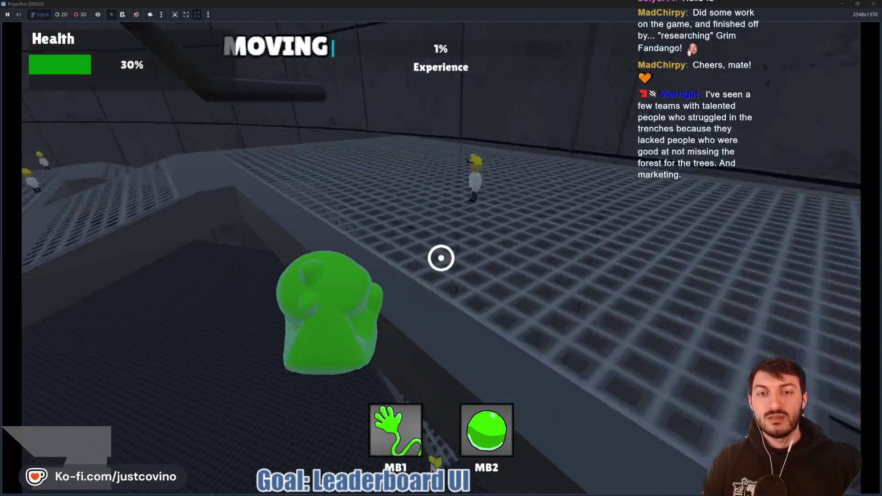
{"action": "left_click", "coordinate": [441, 257]}
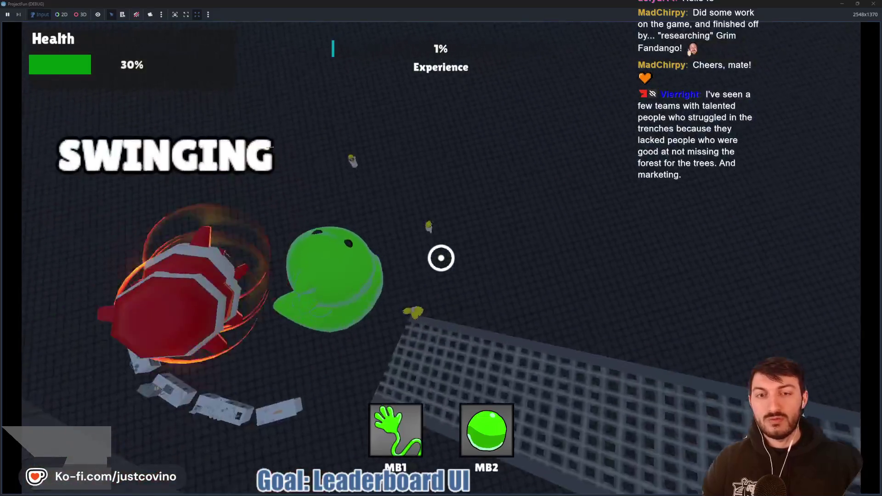
{"action": "right_click", "coordinate": [441, 257]}
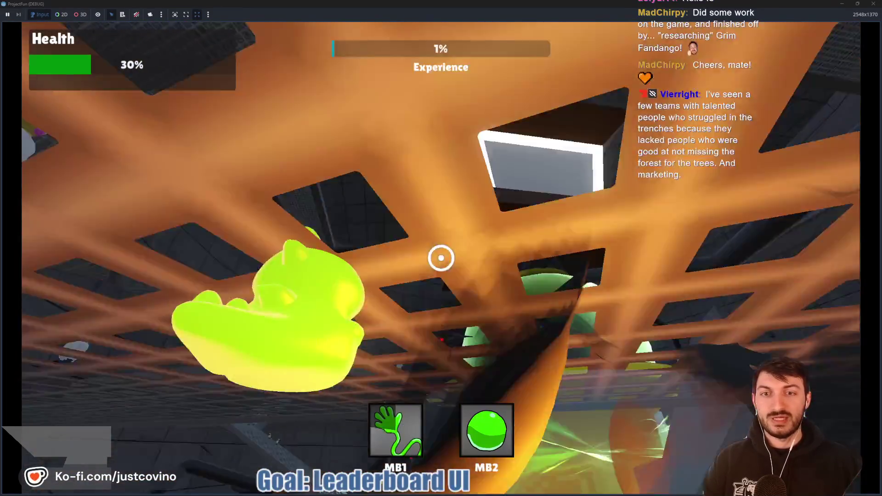
{"action": "left_click", "coordinate": [441, 257]}
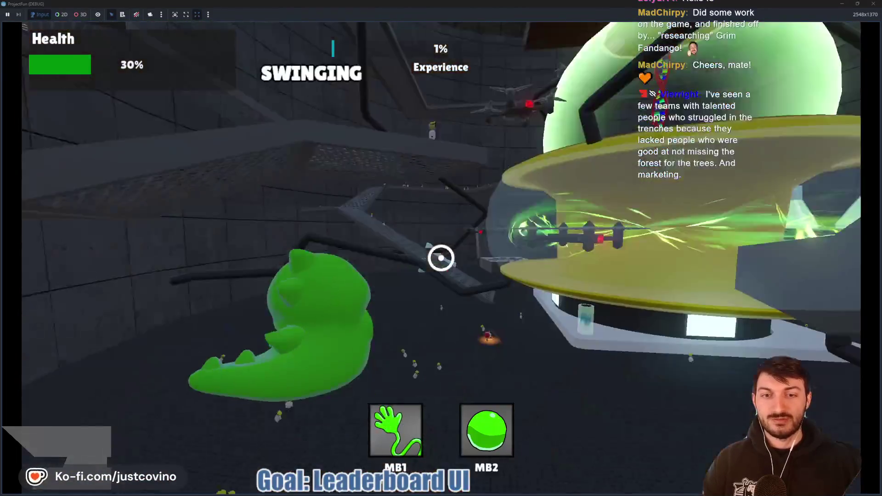
{"action": "right_click", "coordinate": [441, 257]}
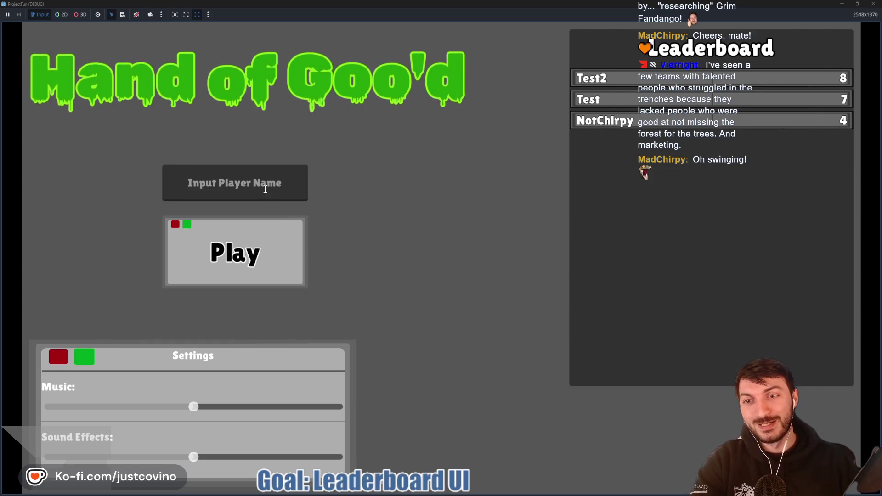
Start another run and enter the level_up command in the development console
{"action": "left_click", "coordinate": [267, 256]}
{"action": "key", "text": "w"}
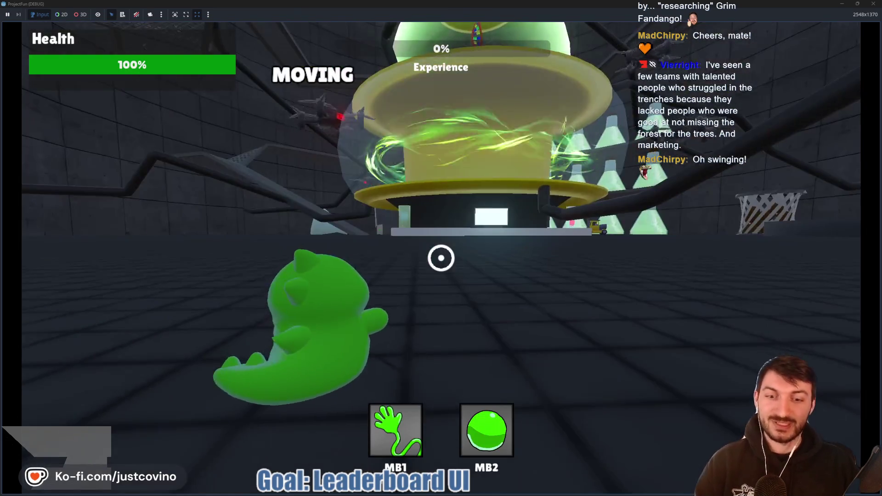
{"action": "key", "text": "grave"}
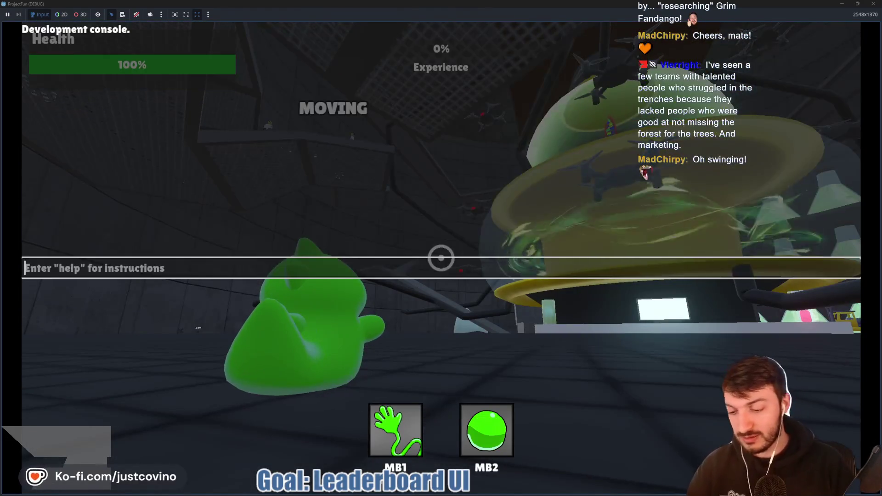
{"action": "type", "text": "level_up"}
{"action": "key", "text": "Return"}
{"action": "key", "text": "grave"}
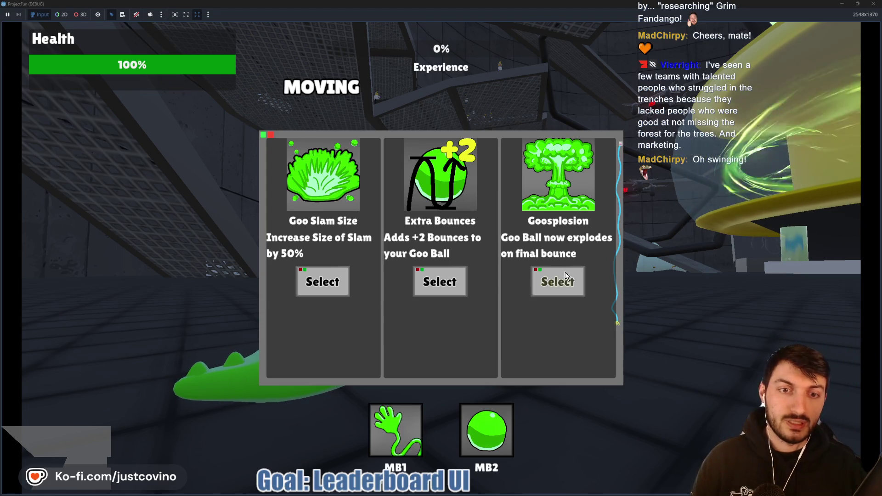
Choose the Goosplosion upgrade, play through the arena, then close the debug window
{"action": "left_click", "coordinate": [564, 295]}
{"action": "right_click", "coordinate": [441, 257]}
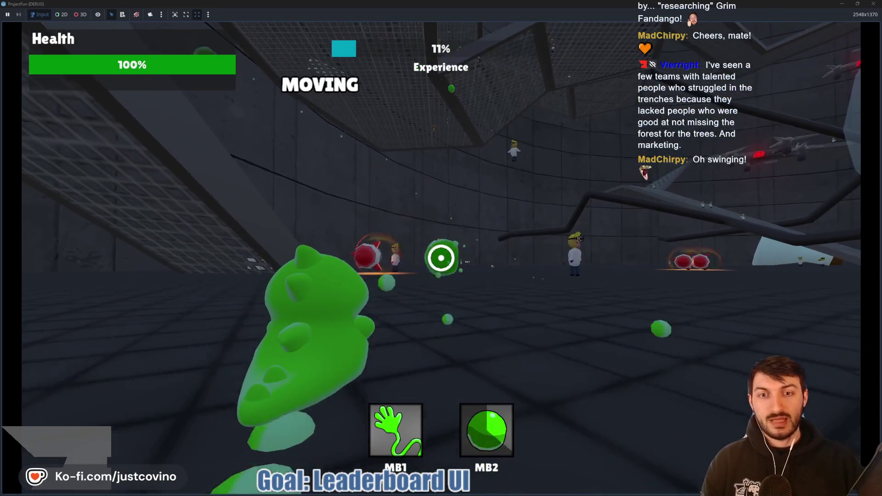
{"action": "left_click", "coordinate": [441, 257]}
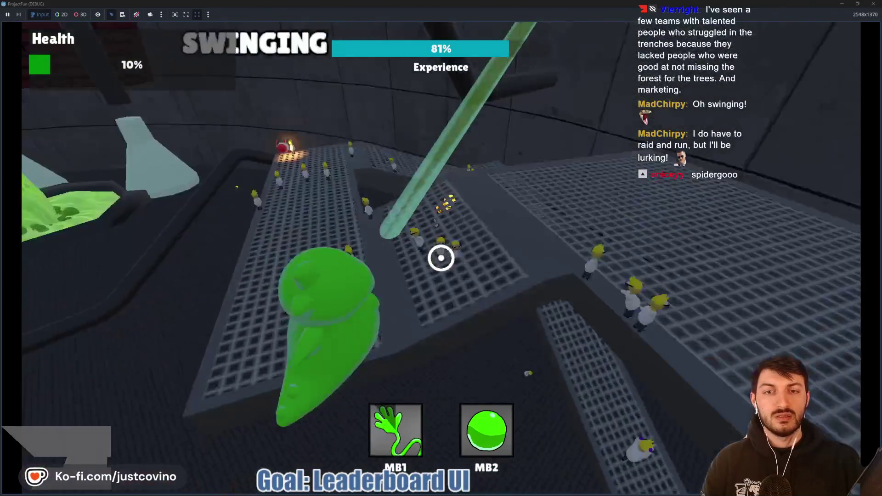
{"action": "left_click", "coordinate": [441, 258]}
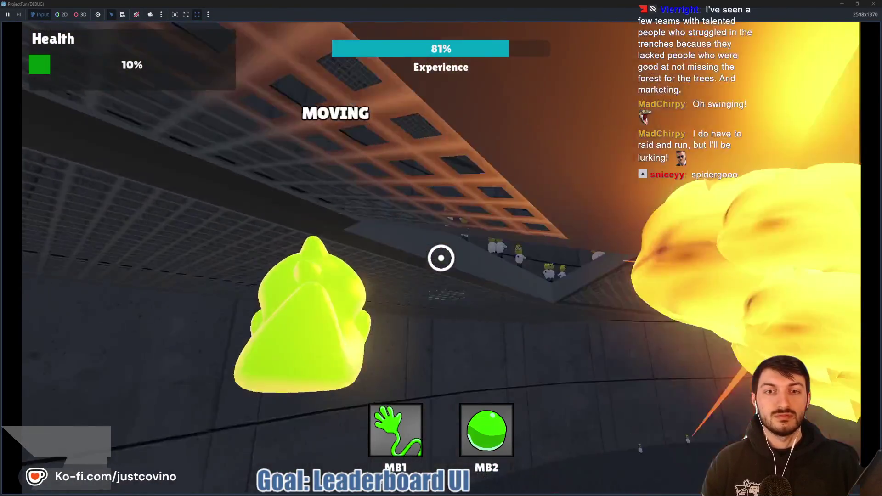
{"action": "left_click", "coordinate": [441, 258]}
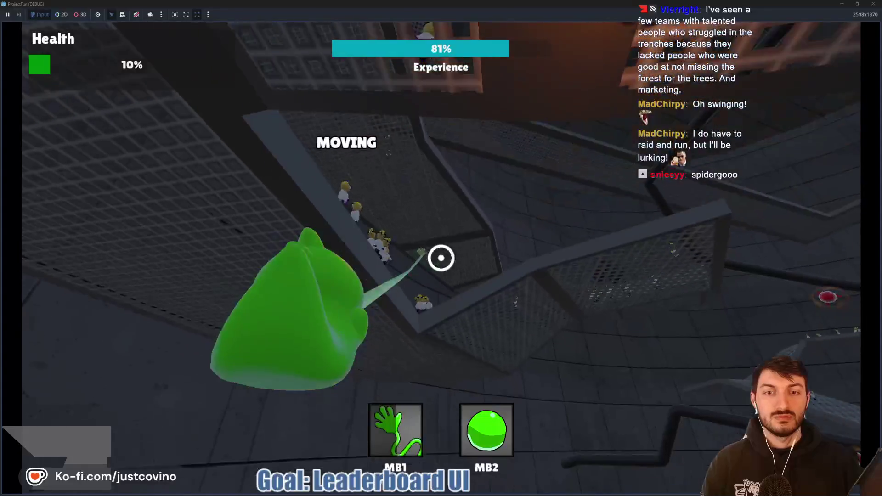
{"action": "left_click", "coordinate": [441, 257]}
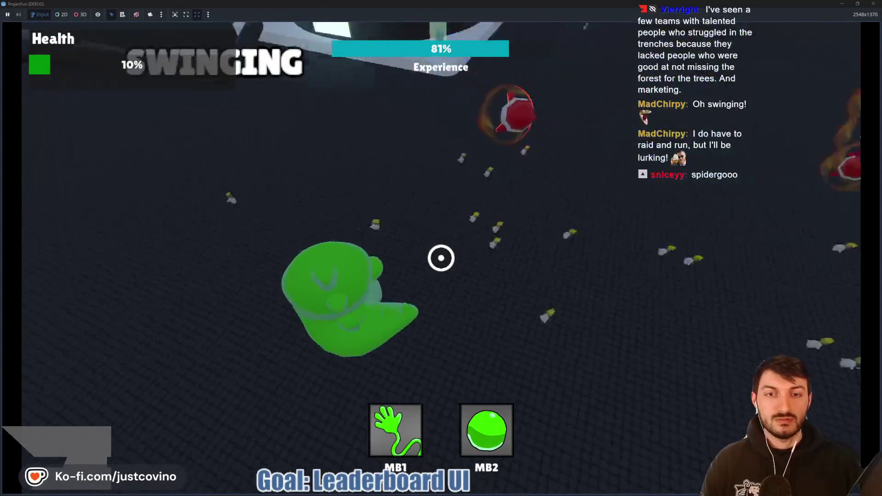
{"action": "left_click", "coordinate": [442, 257]}
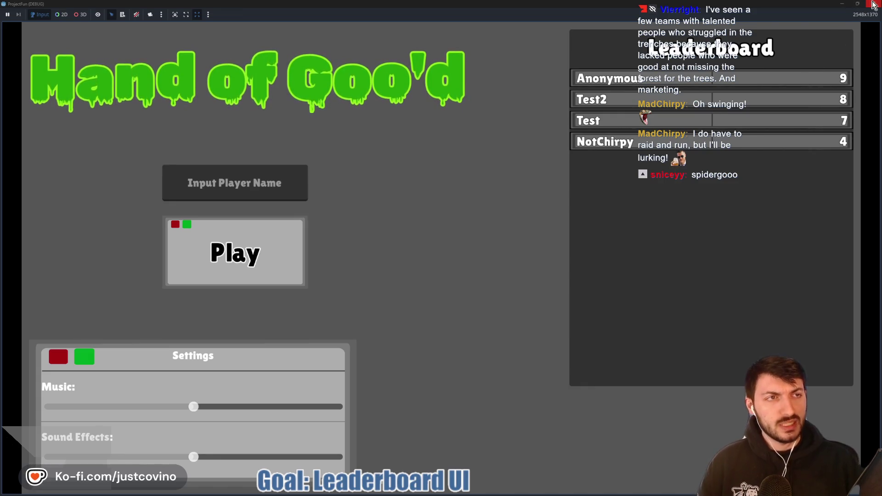
{"action": "left_click", "coordinate": [874, 4]}
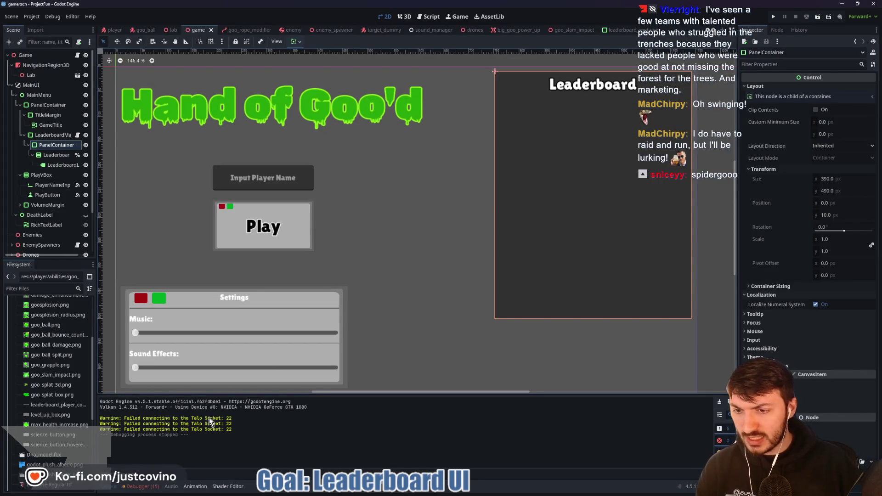
Show the Debugger's Errors list and drag its divider up to reveal all 15 warnings
{"action": "left_click", "coordinate": [142, 487]}
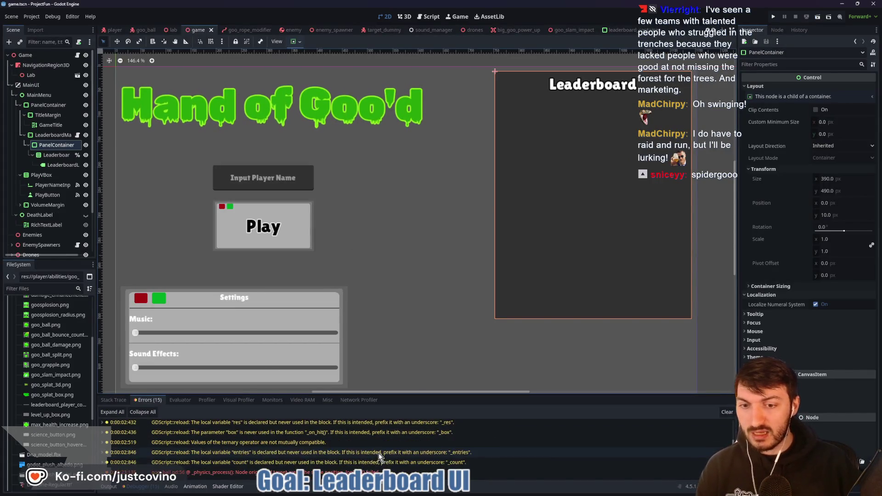
{"action": "scroll", "coordinate": [379, 453], "scroll_direction": "down", "scroll_amount": 3}
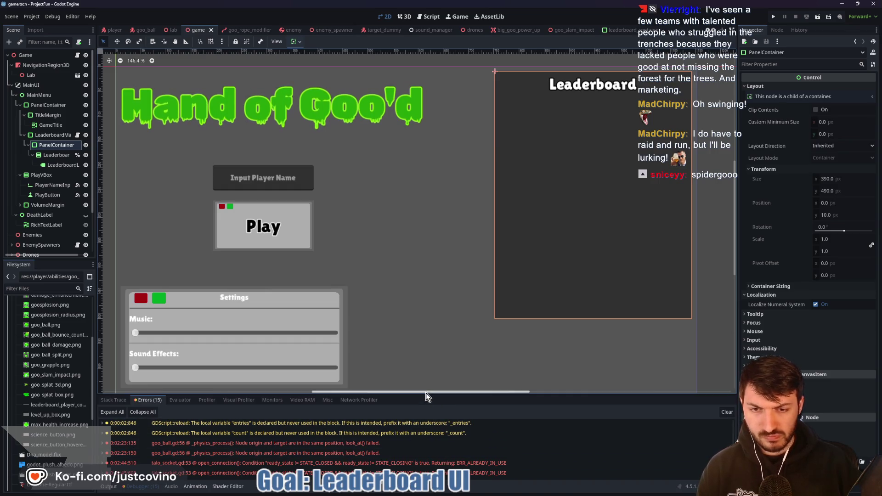
{"action": "left_click_drag", "start_coordinate": [426, 392], "coordinate": [414, 153]}
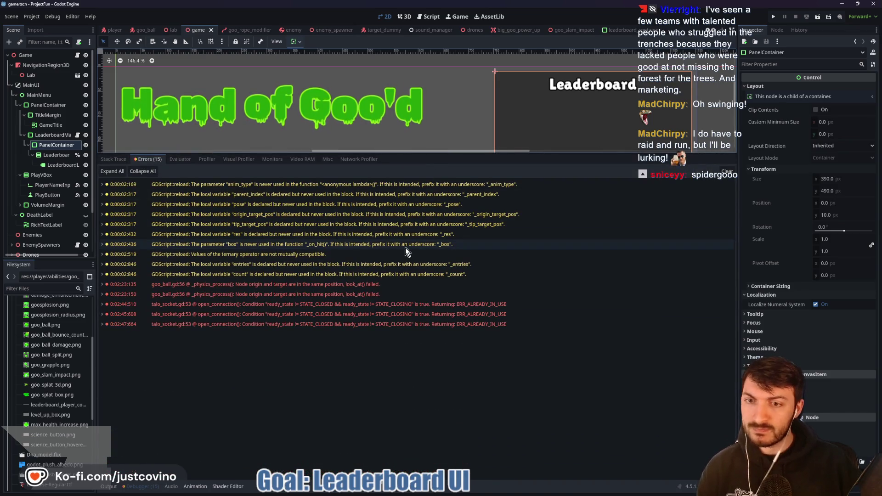
{"action": "mouse_move", "coordinate": [406, 258]}
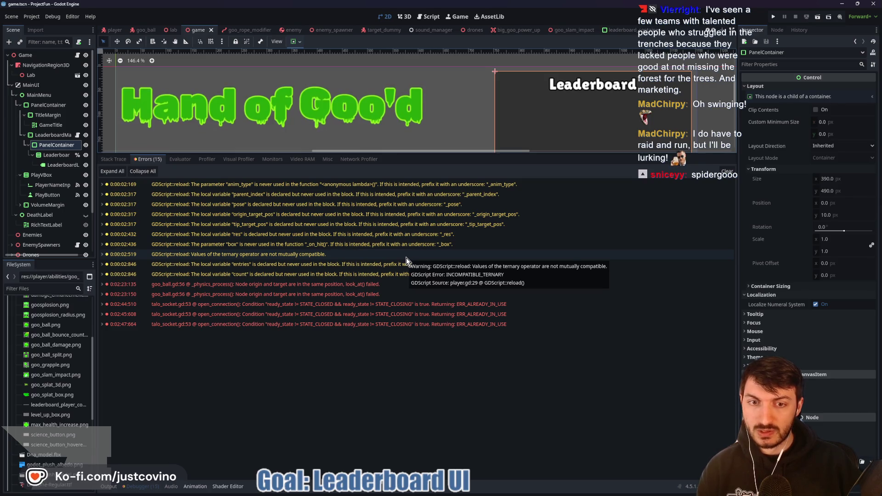
Open the goo_ball.gd and talo_socket.gd line 53 errors, shrink the panel, and return to game.gd
{"action": "double_click", "coordinate": [405, 295]}
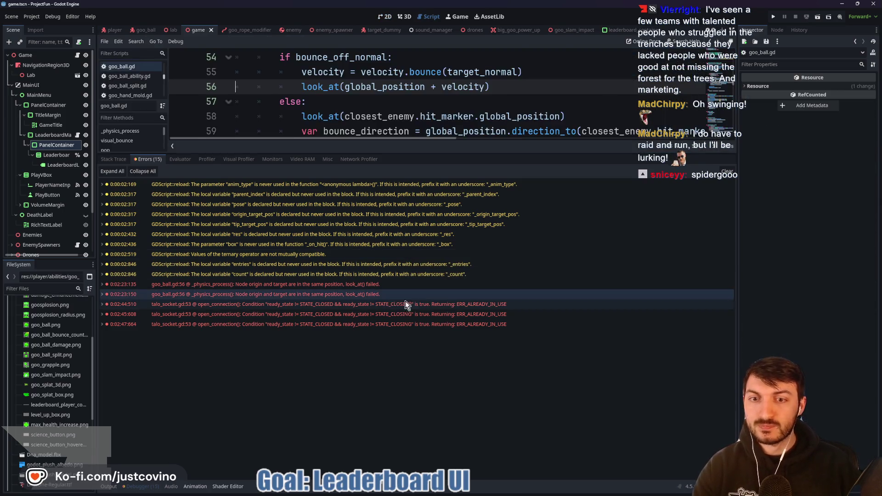
{"action": "double_click", "coordinate": [406, 305]}
{"action": "left_click_drag", "start_coordinate": [481, 153], "coordinate": [478, 393]}
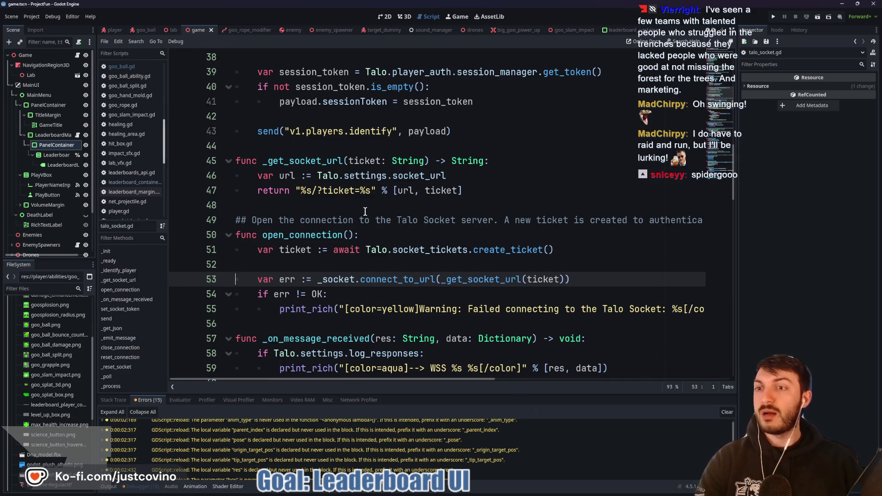
{"action": "left_click", "coordinate": [173, 29]}
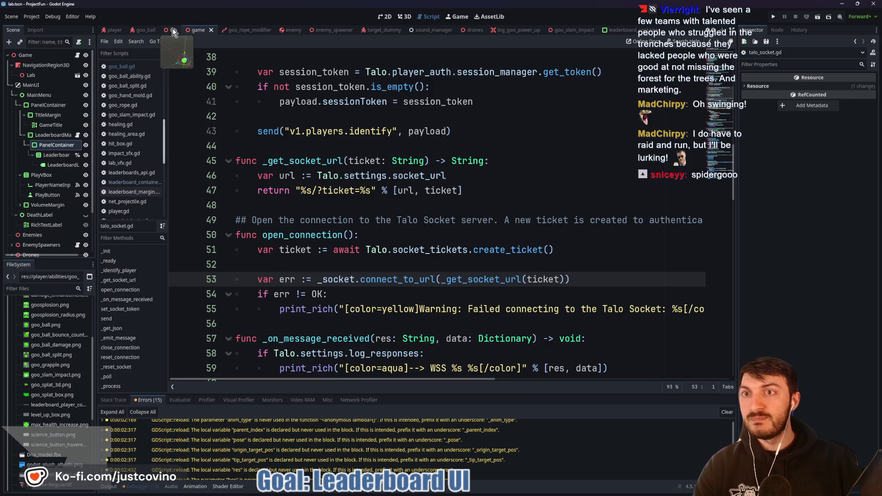
{"action": "left_click", "coordinate": [200, 29]}
{"action": "scroll", "coordinate": [376, 246], "scroll_direction": "down", "scroll_amount": 5}
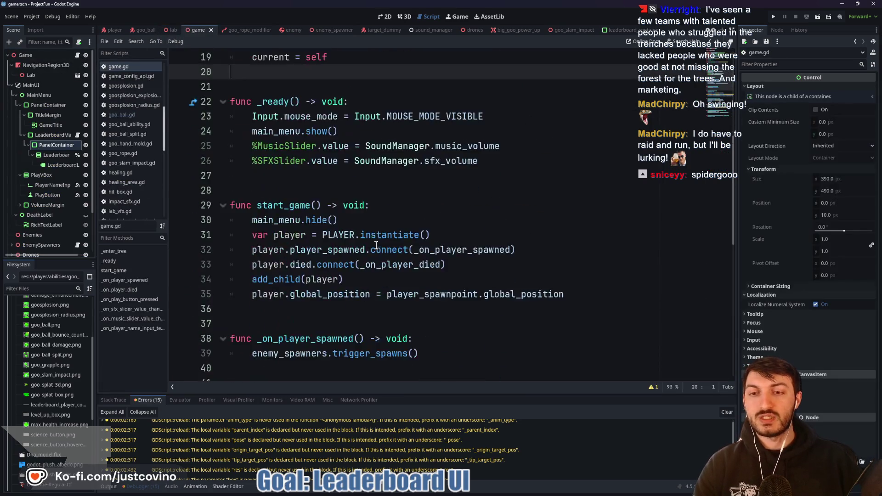
{"action": "scroll", "coordinate": [341, 229], "scroll_direction": "down", "scroll_amount": 3}
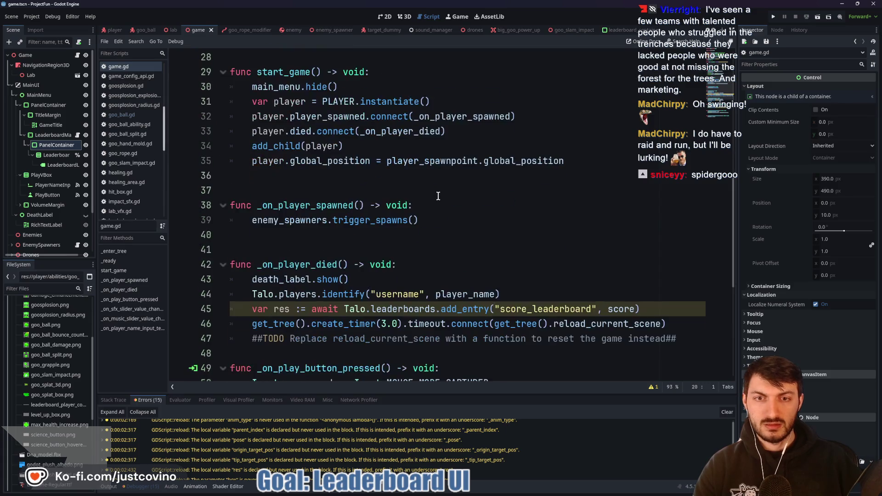
Review _on_player_died in game.gd, highlighting the timer connect call and TODO comment, then switch to Krita
{"action": "double_click", "coordinate": [409, 133]}
{"action": "scroll", "coordinate": [452, 248], "scroll_direction": "down", "scroll_amount": 4}
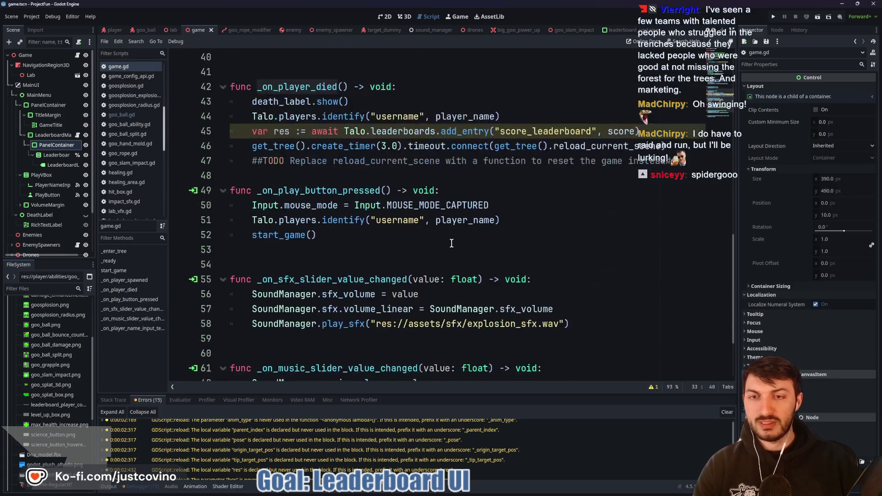
{"action": "scroll", "coordinate": [451, 242], "scroll_direction": "up", "scroll_amount": 1}
{"action": "left_click", "coordinate": [325, 205]}
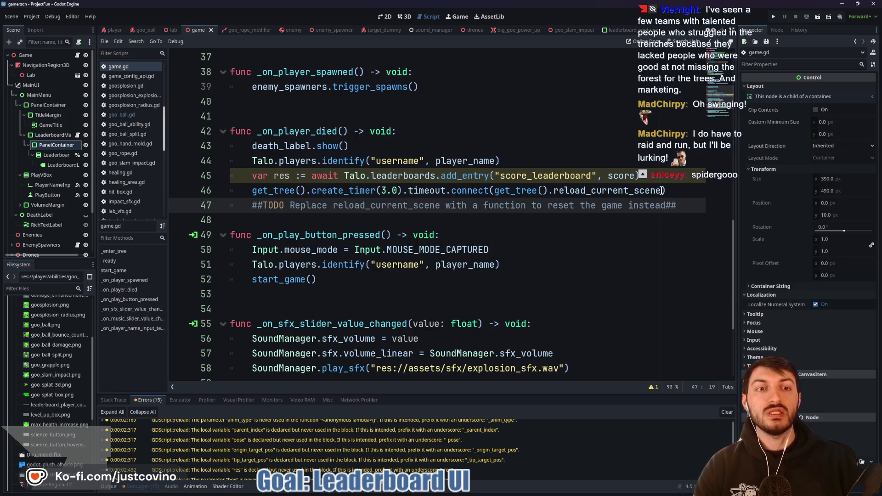
{"action": "mouse_move", "coordinate": [662, 190]}
{"action": "left_mouse_down"}
{"action": "mouse_move", "coordinate": [484, 190]}
{"action": "mouse_move", "coordinate": [494, 190]}
{"action": "left_mouse_up"}
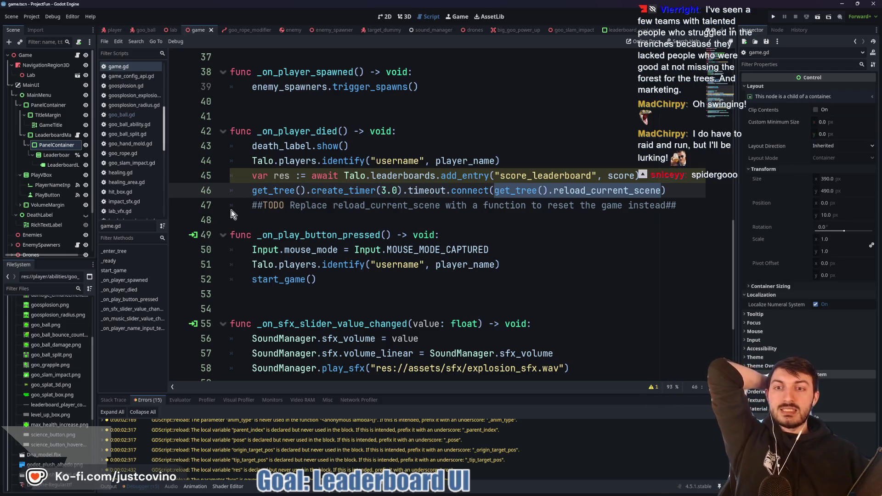
{"action": "mouse_move", "coordinate": [252, 206]}
{"action": "left_mouse_down"}
{"action": "mouse_move", "coordinate": [671, 206]}
{"action": "mouse_move", "coordinate": [660, 190]}
{"action": "mouse_move", "coordinate": [510, 190]}
{"action": "left_mouse_up"}
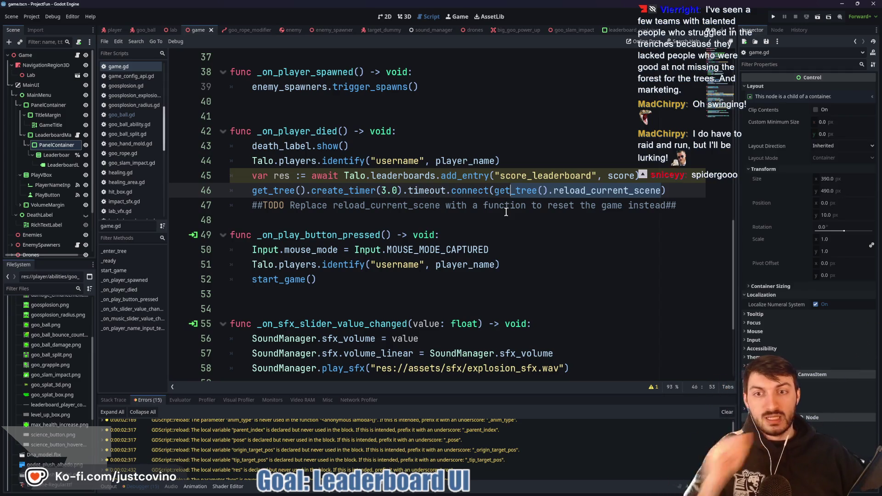
{"action": "left_click", "coordinate": [506, 211]}
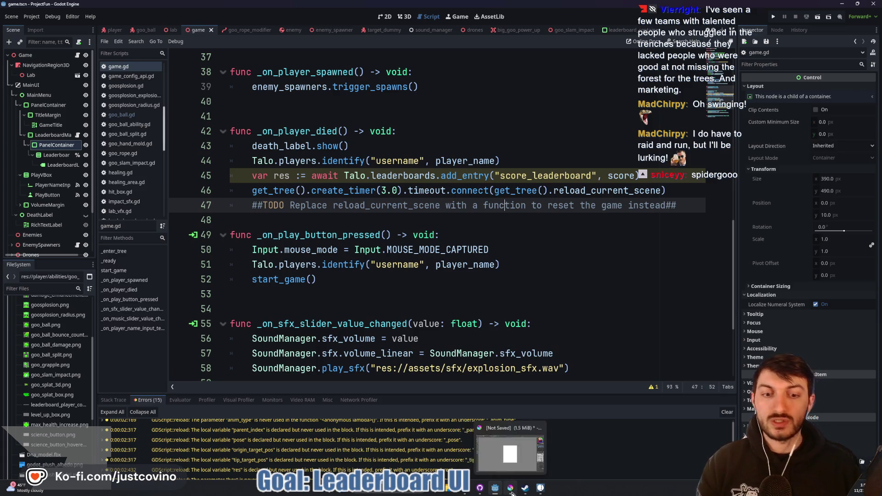
{"action": "left_click", "coordinate": [510, 488]}
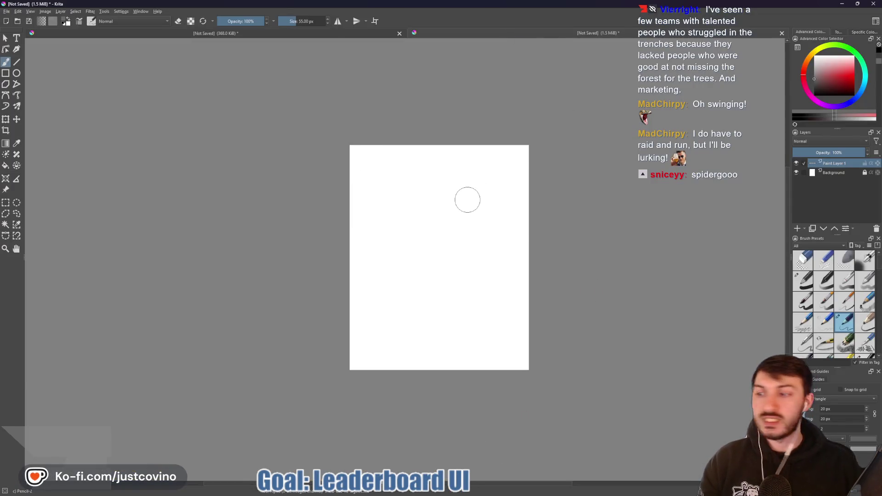
Check the leaderboard bar document, then paint the blank canvas fully grey with a 215 px brush
{"action": "left_click", "coordinate": [245, 33]}
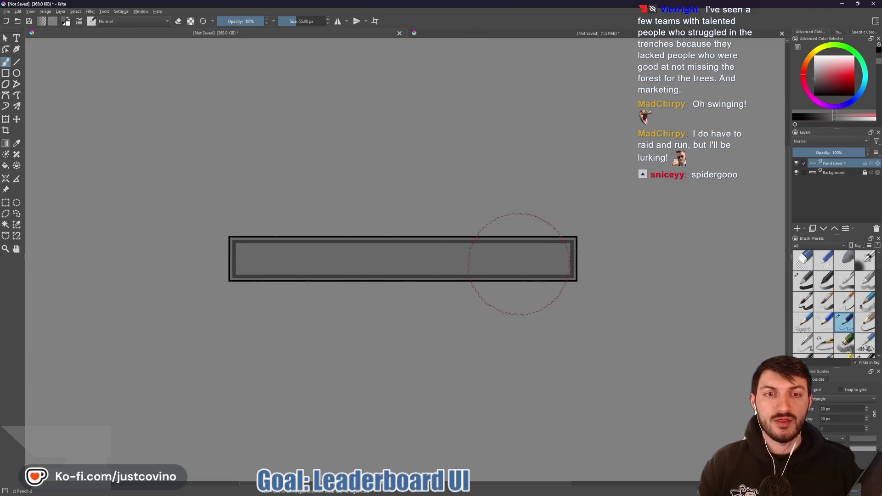
{"action": "left_click", "coordinate": [517, 32]}
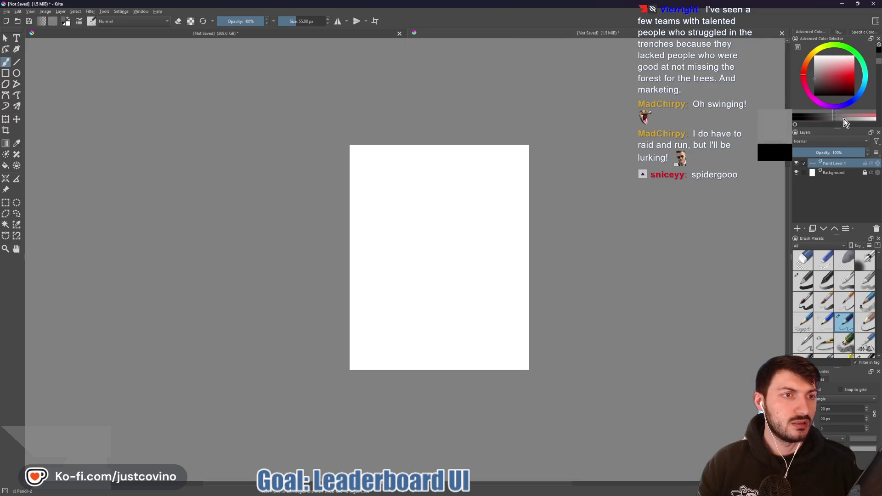
{"action": "mouse_move", "coordinate": [450, 197]}
{"action": "left_mouse_down"}
{"action": "mouse_move", "coordinate": [523, 151]}
{"action": "mouse_move", "coordinate": [354, 176]}
{"action": "left_mouse_up"}
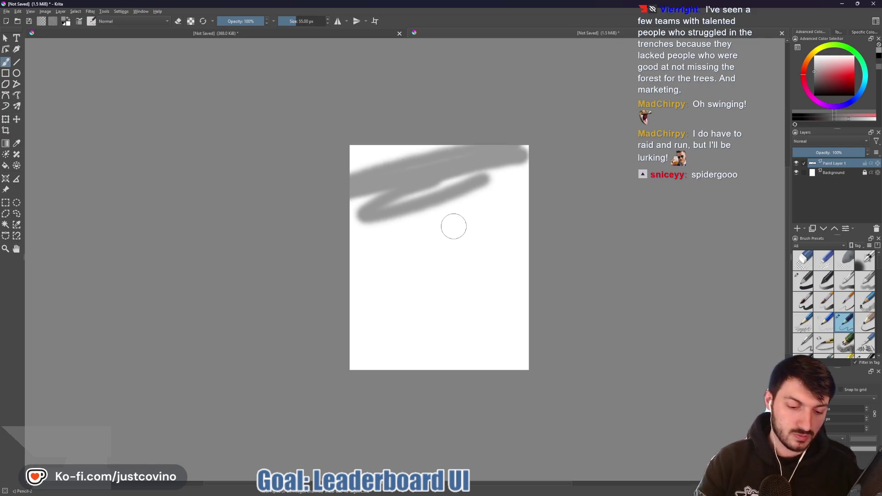
{"action": "mouse_move", "coordinate": [453, 227]}
{"action": "left_mouse_down"}
{"action": "mouse_move", "coordinate": [481, 225]}
{"action": "mouse_move", "coordinate": [472, 153]}
{"action": "mouse_move", "coordinate": [437, 203]}
{"action": "mouse_move", "coordinate": [275, 164]}
{"action": "mouse_move", "coordinate": [540, 247]}
{"action": "mouse_move", "coordinate": [322, 338]}
{"action": "mouse_move", "coordinate": [484, 366]}
{"action": "left_mouse_up"}
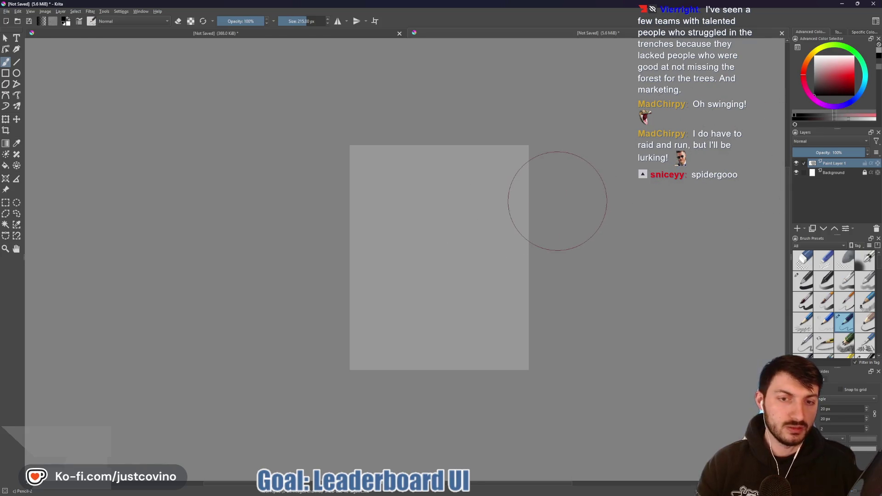
Shrink the brush to 1 px and draw a first rectangle around the whole page
{"action": "key", "text": "bracketleft"}
{"action": "key", "text": "bracketleft"}
{"action": "key", "text": "bracketleft"}
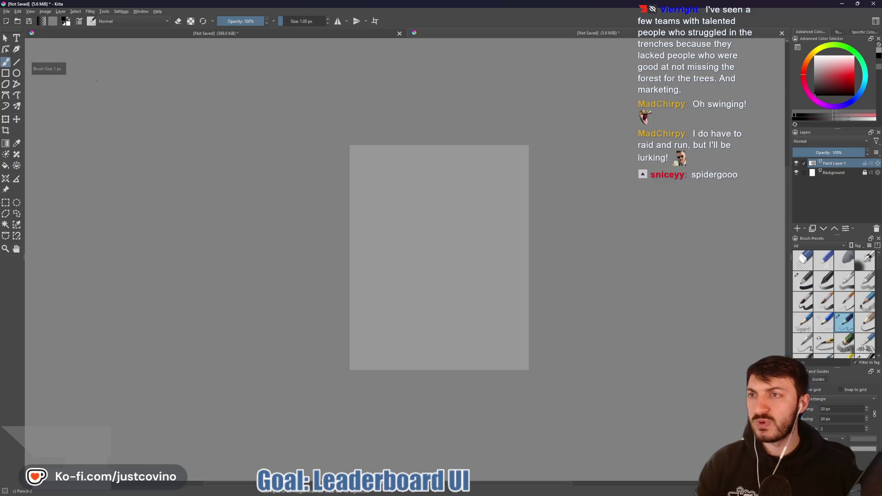
{"action": "key", "text": "bracketleft"}
{"action": "key", "text": "bracketleft"}
{"action": "key", "text": "bracketleft"}
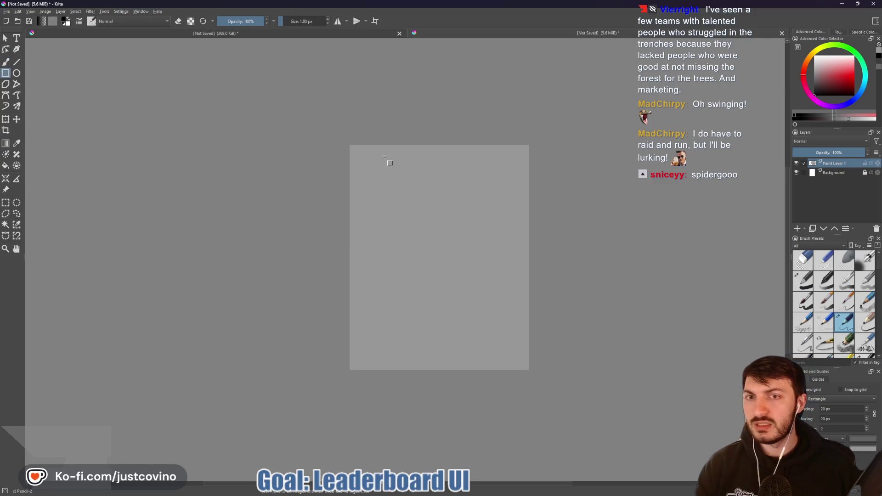
{"action": "scroll", "coordinate": [350, 147], "scroll_direction": "up", "scroll_amount": 4}
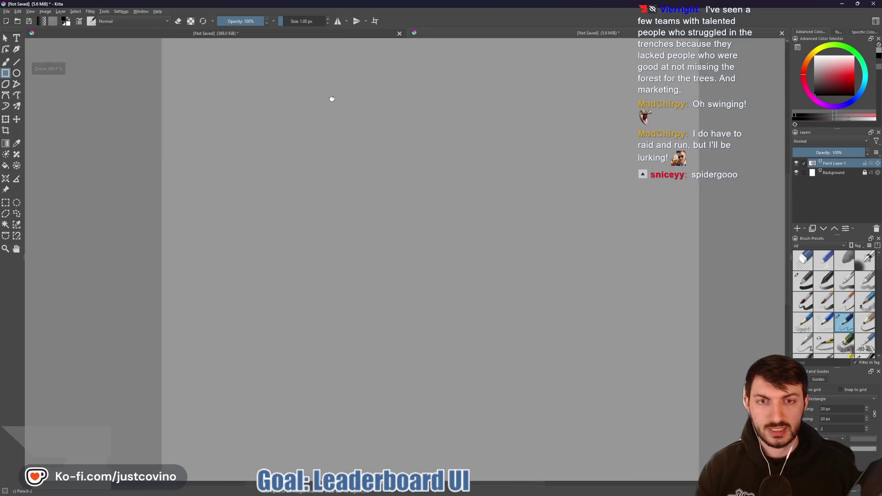
{"action": "scroll", "coordinate": [346, 139], "scroll_direction": "down", "scroll_amount": 3}
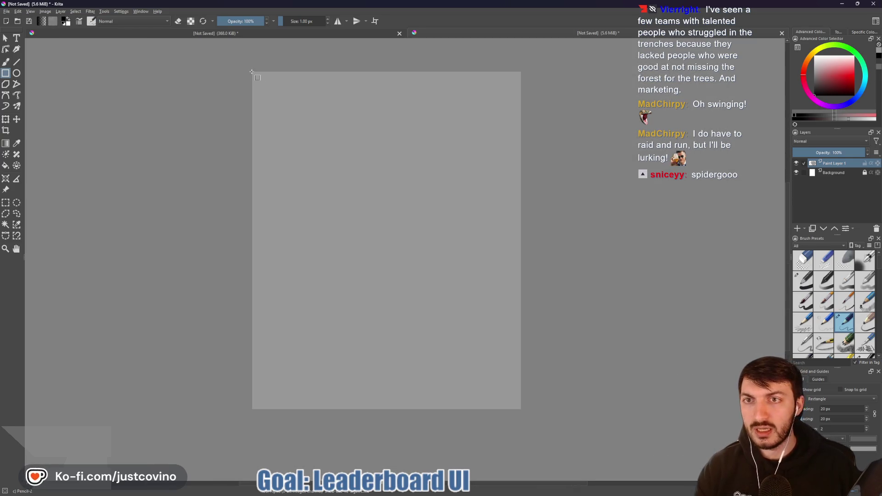
{"action": "mouse_move", "coordinate": [252, 72]}
{"action": "left_mouse_down"}
{"action": "mouse_move", "coordinate": [484, 374]}
{"action": "mouse_move", "coordinate": [523, 409]}
{"action": "left_mouse_up"}
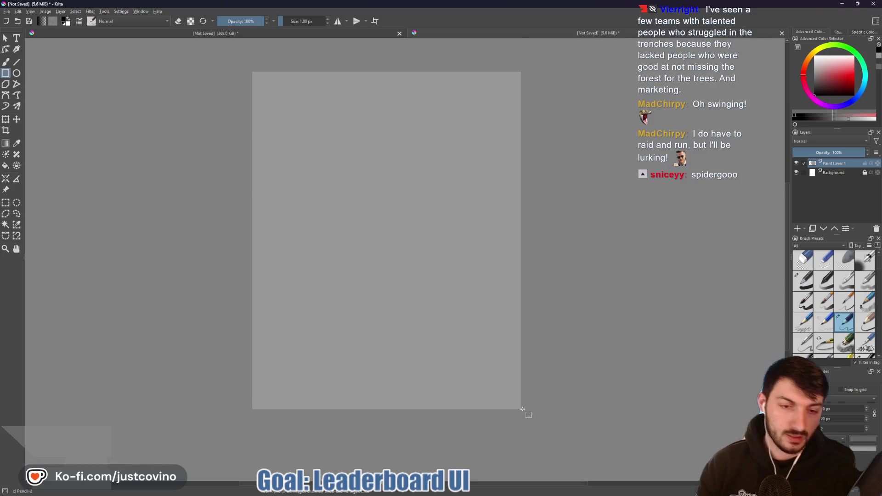
Redraw and commit a gray rectangle covering the whole page, then raise the brush size
{"action": "scroll", "coordinate": [523, 409], "scroll_direction": "up", "scroll_amount": 10}
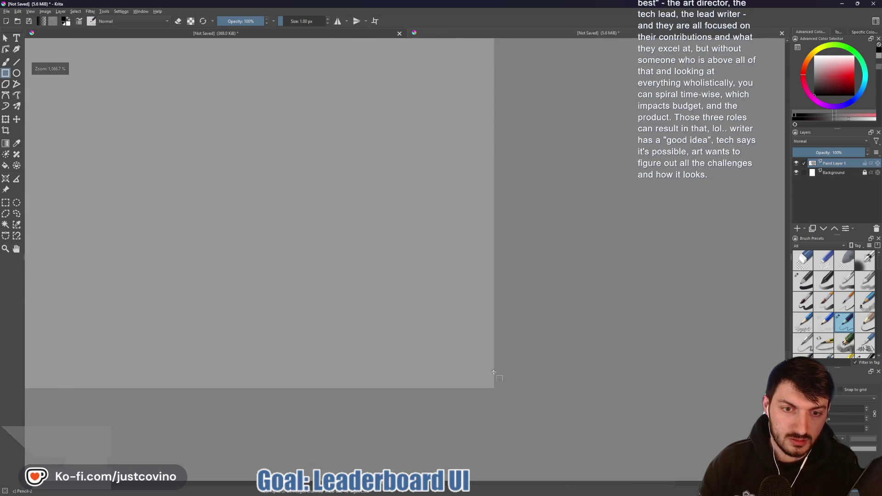
{"action": "scroll", "coordinate": [399, 322], "scroll_direction": "down", "scroll_amount": 2}
{"action": "left_click_drag", "start_coordinate": [246, 227], "coordinate": [396, 310]}
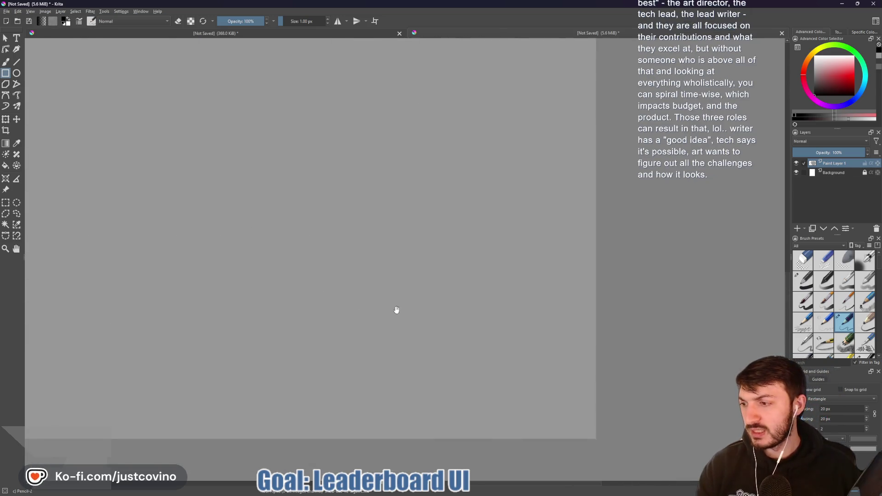
{"action": "scroll", "coordinate": [396, 309], "scroll_direction": "down", "scroll_amount": 4}
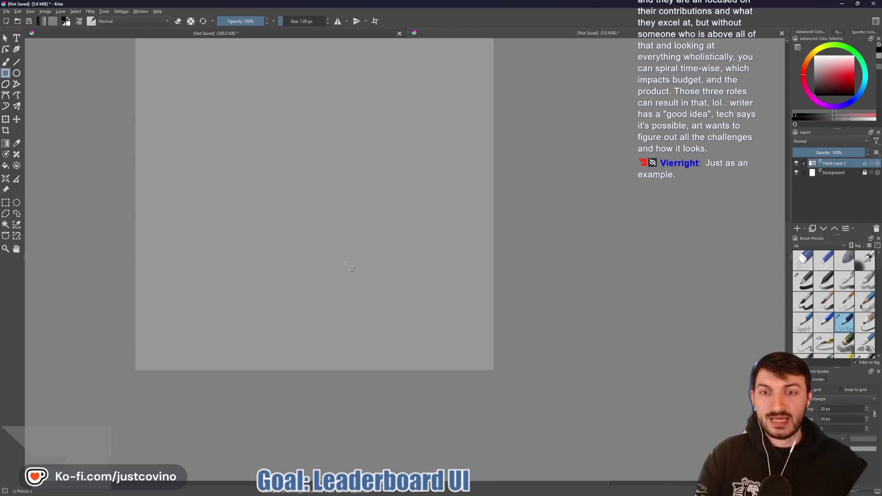
{"action": "scroll", "coordinate": [340, 216], "scroll_direction": "down", "scroll_amount": 5}
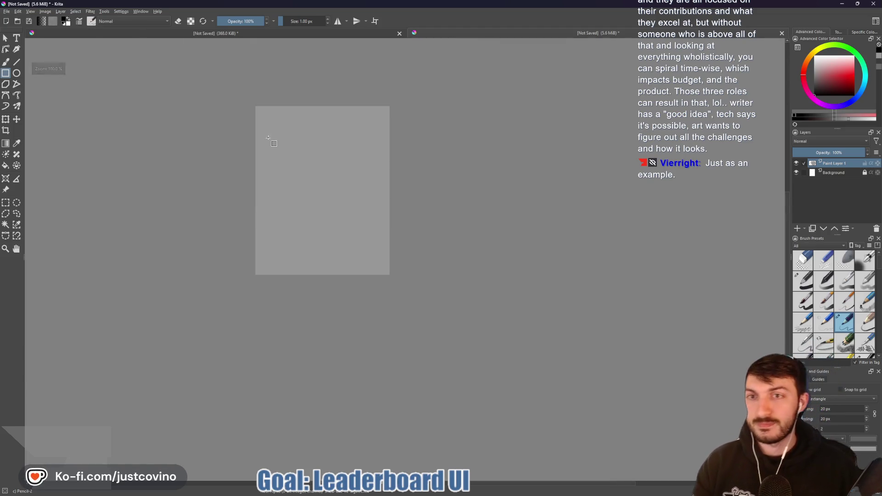
{"action": "scroll", "coordinate": [271, 140], "scroll_direction": "up", "scroll_amount": 3}
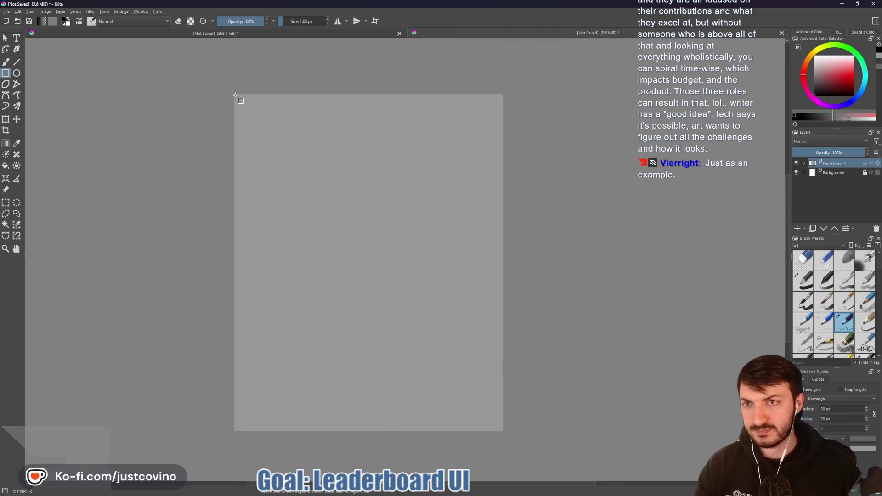
{"action": "mouse_move", "coordinate": [234, 93]}
{"action": "left_mouse_down"}
{"action": "mouse_move", "coordinate": [395, 255]}
{"action": "mouse_move", "coordinate": [509, 394]}
{"action": "mouse_move", "coordinate": [501, 433]}
{"action": "left_mouse_up"}
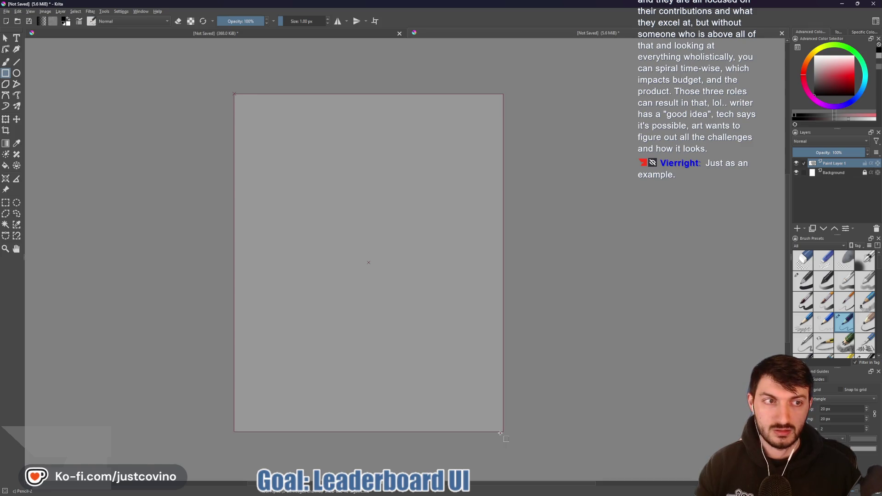
{"action": "left_click_drag", "start_coordinate": [501, 433], "coordinate": [500, 433]}
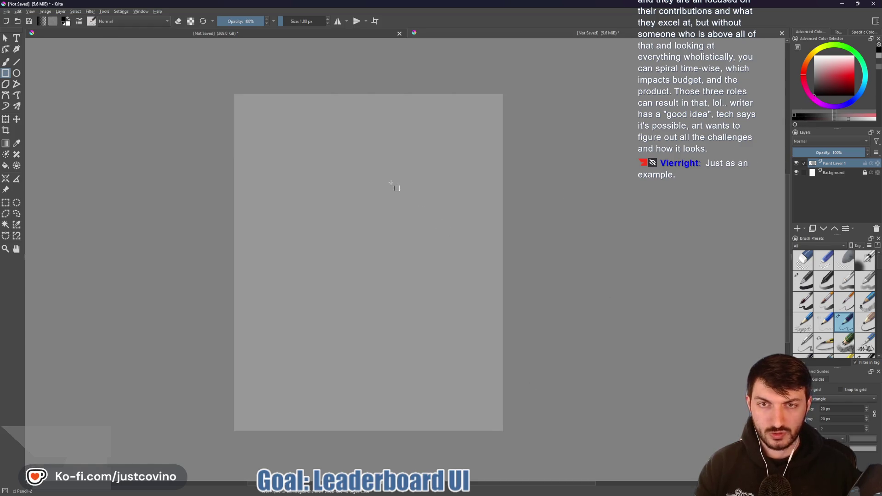
{"action": "key", "text": "bracketright"}
{"action": "key", "text": "bracketright"}
{"action": "key", "text": "bracketright"}
{"action": "key", "text": "bracketright"}
{"action": "key", "text": "bracketright"}
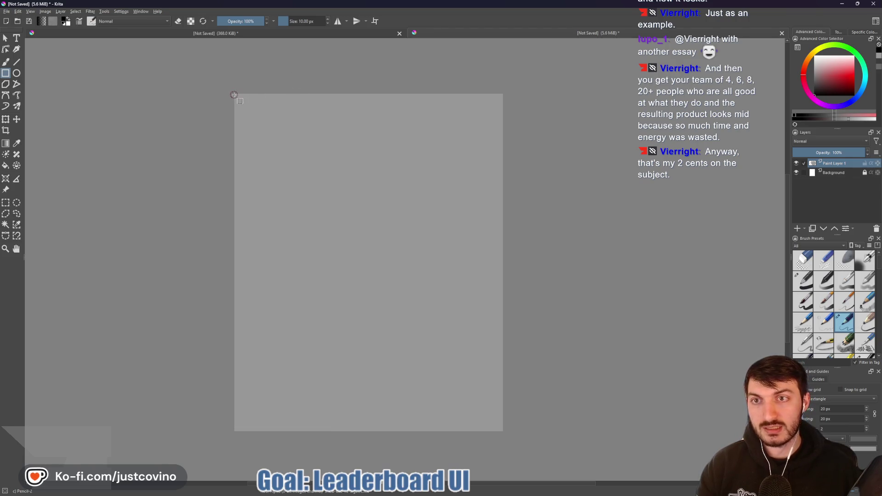
Outline the page with a dark border, undo a stray black square, and set the brush to 1 px
{"action": "mouse_move", "coordinate": [234, 95]}
{"action": "left_mouse_down"}
{"action": "mouse_move", "coordinate": [385, 272]}
{"action": "mouse_move", "coordinate": [488, 414]}
{"action": "mouse_move", "coordinate": [511, 427]}
{"action": "mouse_move", "coordinate": [502, 432]}
{"action": "left_mouse_up"}
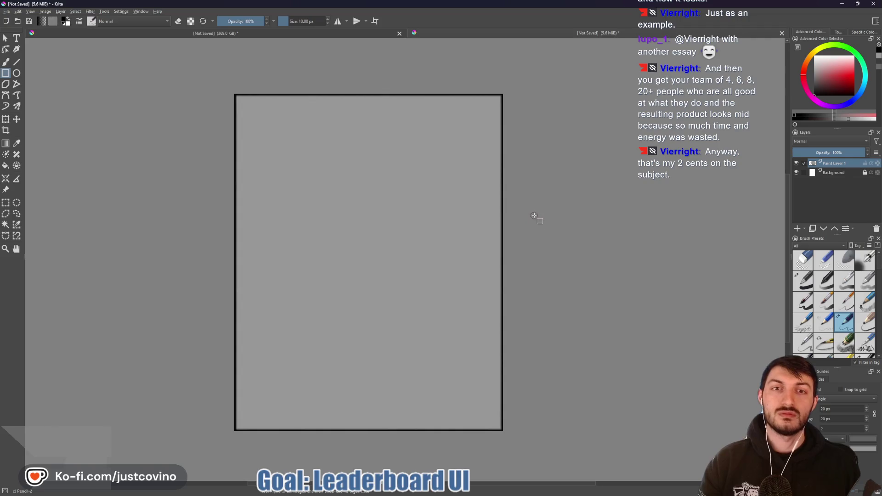
{"action": "scroll", "coordinate": [536, 217], "scroll_direction": "up", "scroll_amount": 10}
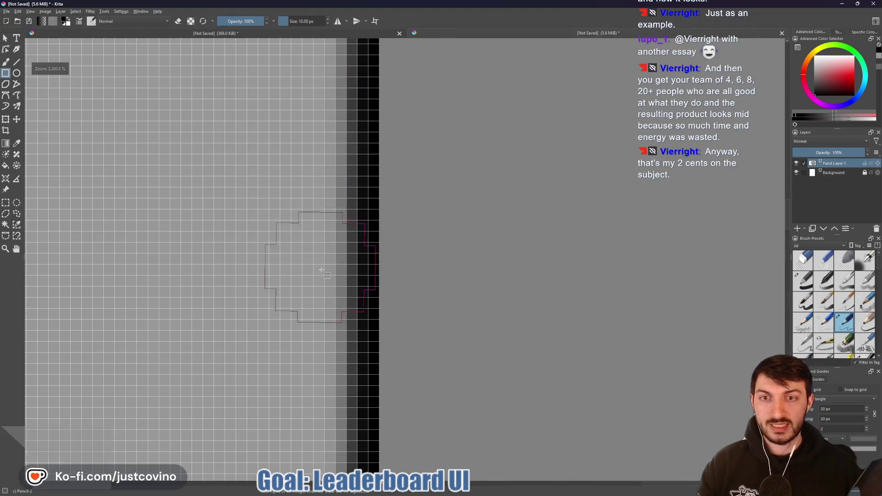
{"action": "left_click", "coordinate": [274, 215]}
{"action": "key", "text": "ctrl+z"}
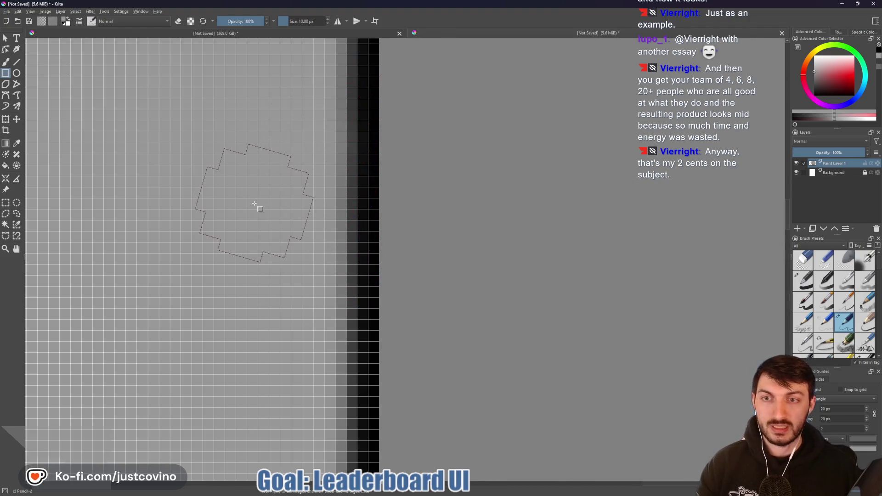
{"action": "left_click_drag", "start_coordinate": [254, 204], "coordinate": [272, 193]}
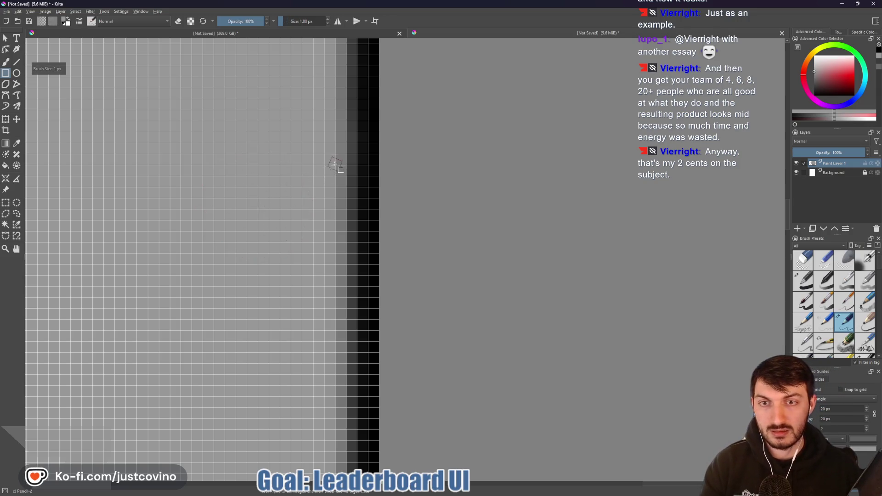
{"action": "left_click_drag", "start_coordinate": [350, 214], "coordinate": [352, 219]}
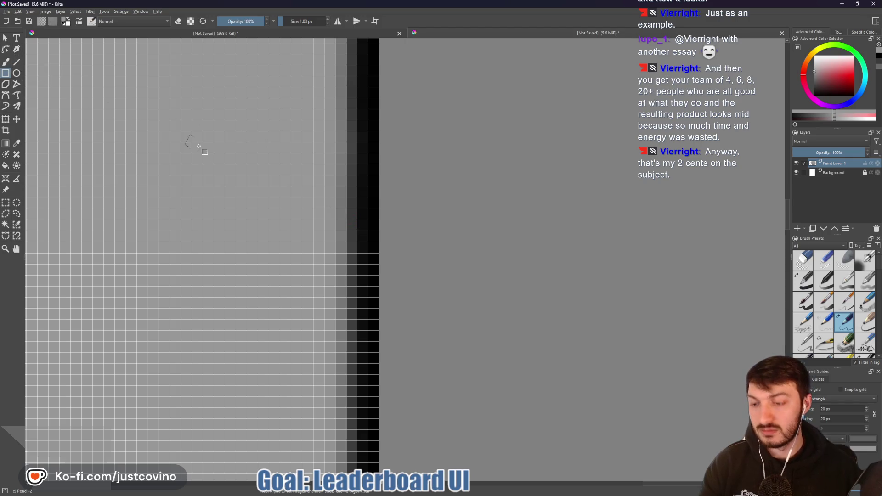
With the Freehand Brush at 1–2 px, paint lighter gray pixels along the inner border edge
{"action": "key", "text": "b"}
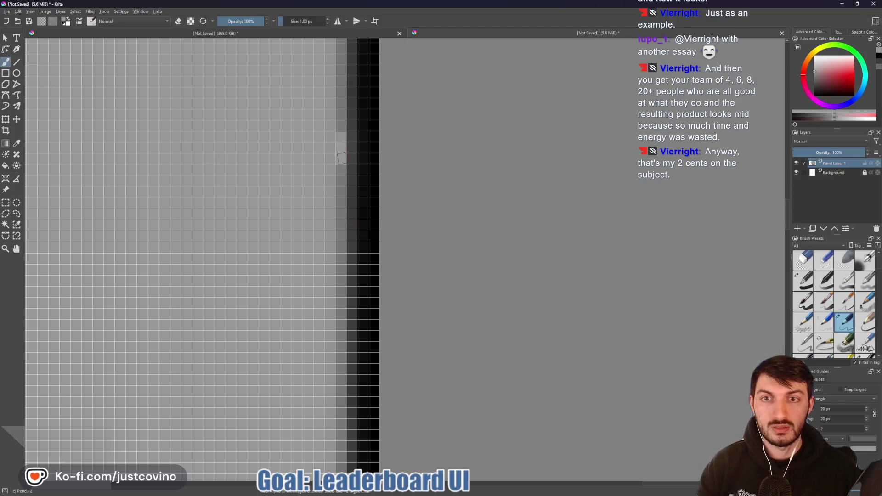
{"action": "mouse_move", "coordinate": [350, 160]}
{"action": "left_mouse_down"}
{"action": "mouse_move", "coordinate": [341, 97]}
{"action": "mouse_move", "coordinate": [345, 251]}
{"action": "mouse_move", "coordinate": [344, 215]}
{"action": "left_mouse_up"}
{"action": "key", "text": "bracketright"}
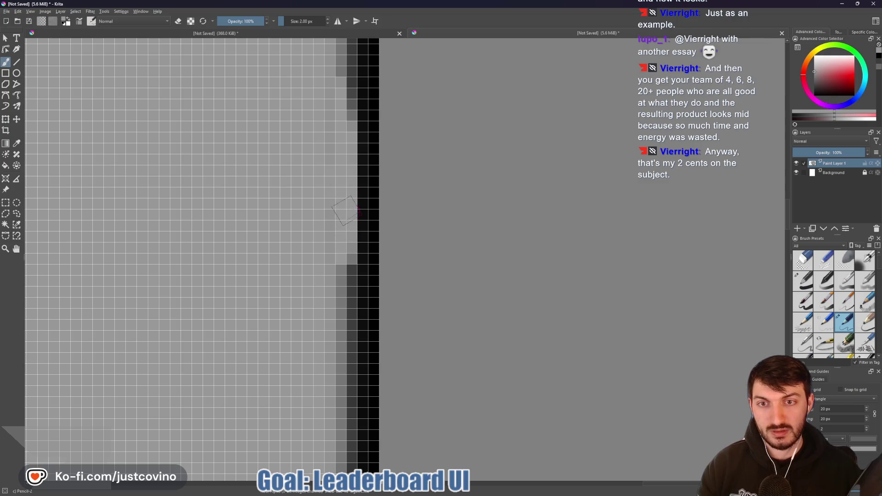
{"action": "mouse_move", "coordinate": [343, 258]}
{"action": "left_mouse_down"}
{"action": "mouse_move", "coordinate": [334, 266]}
{"action": "mouse_move", "coordinate": [344, 278]}
{"action": "mouse_move", "coordinate": [341, 318]}
{"action": "mouse_move", "coordinate": [357, 155]}
{"action": "mouse_move", "coordinate": [359, 312]}
{"action": "mouse_move", "coordinate": [358, 121]}
{"action": "mouse_move", "coordinate": [357, 264]}
{"action": "left_mouse_up"}
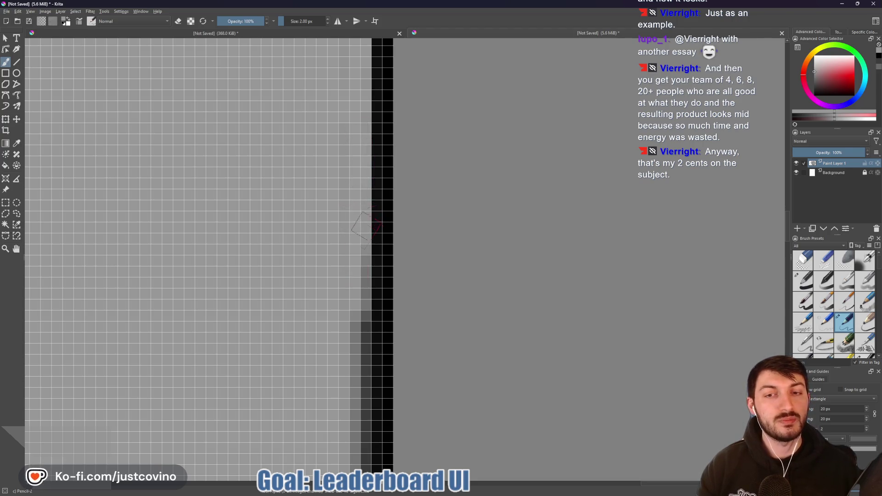
{"action": "scroll", "coordinate": [350, 234], "scroll_direction": "down", "scroll_amount": 1}
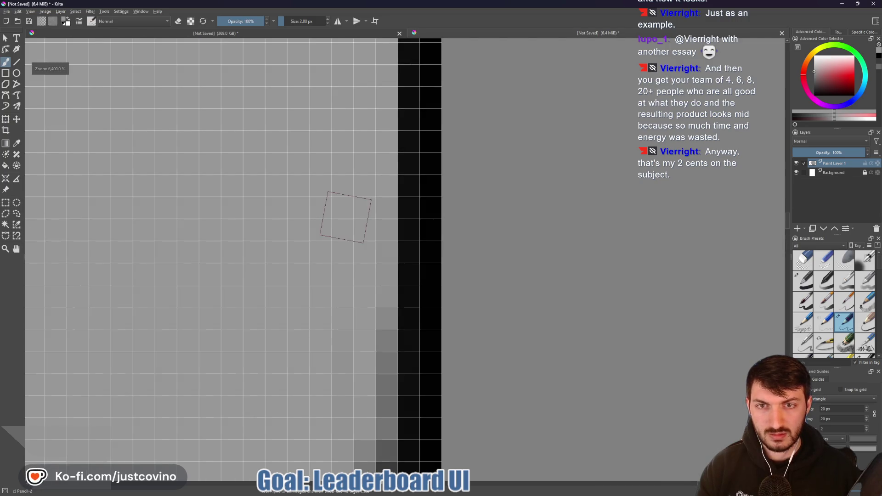
{"action": "scroll", "coordinate": [342, 220], "scroll_direction": "down", "scroll_amount": 2}
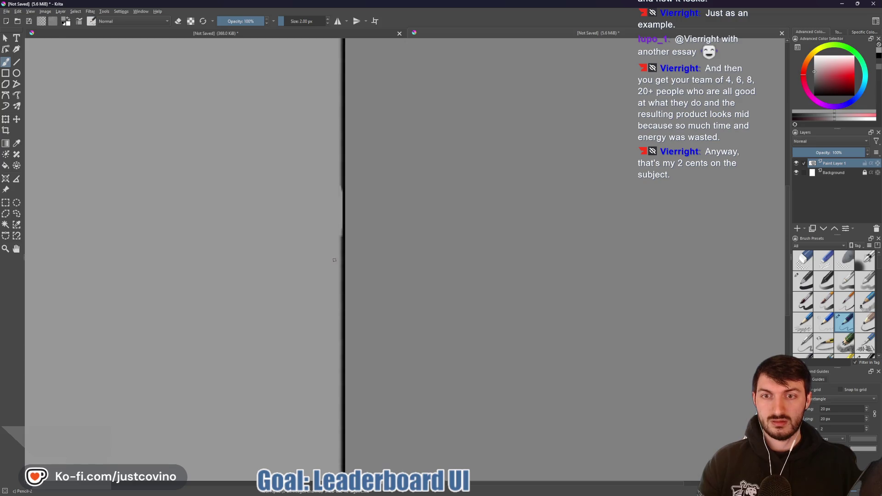
Pan along the border, browse the View and Edit menus, and select the Basic-1 brush preset at 1 px
{"action": "scroll", "coordinate": [334, 260], "scroll_direction": "up", "scroll_amount": 3}
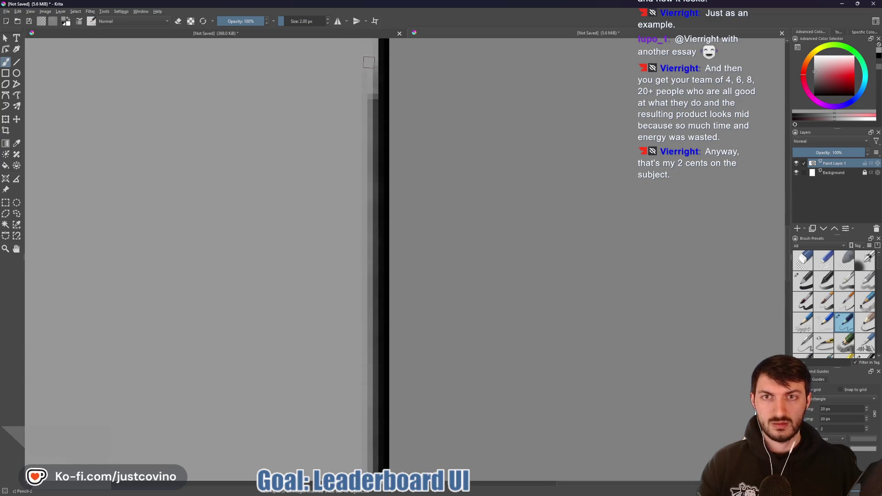
{"action": "left_click_drag", "start_coordinate": [354, 225], "coordinate": [356, 187]}
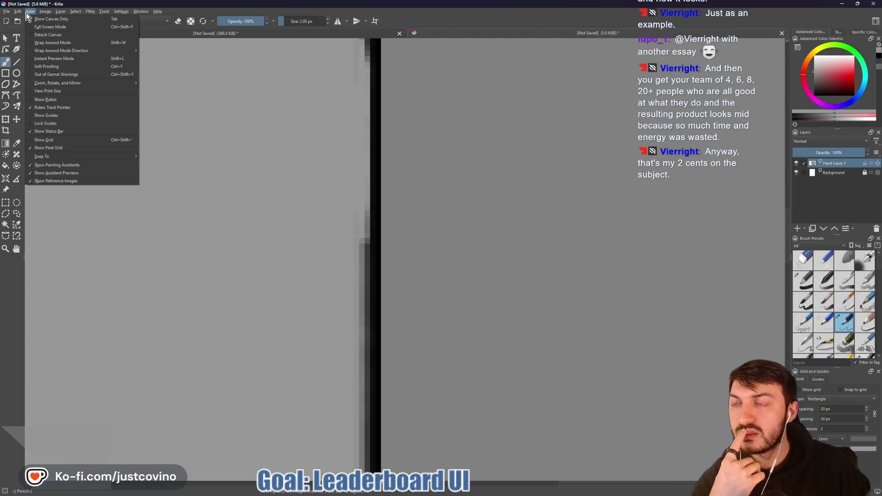
{"action": "mouse_move", "coordinate": [17, 14]}
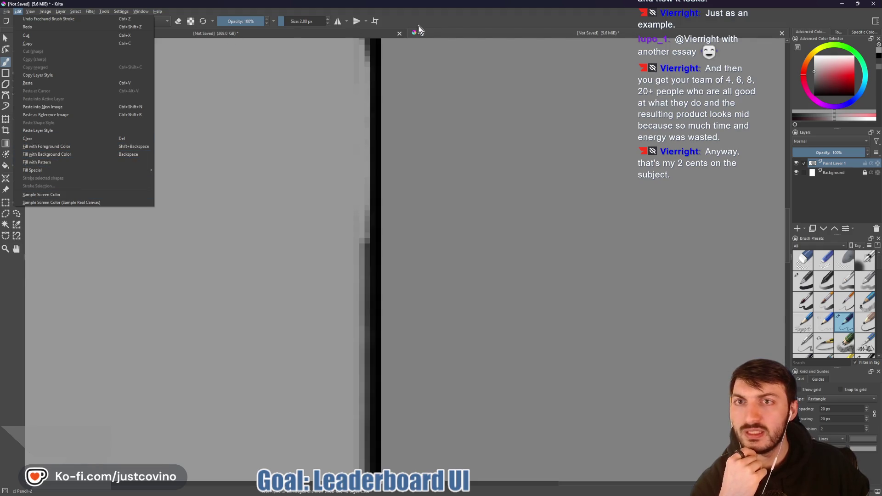
{"action": "left_click", "coordinate": [441, 21]}
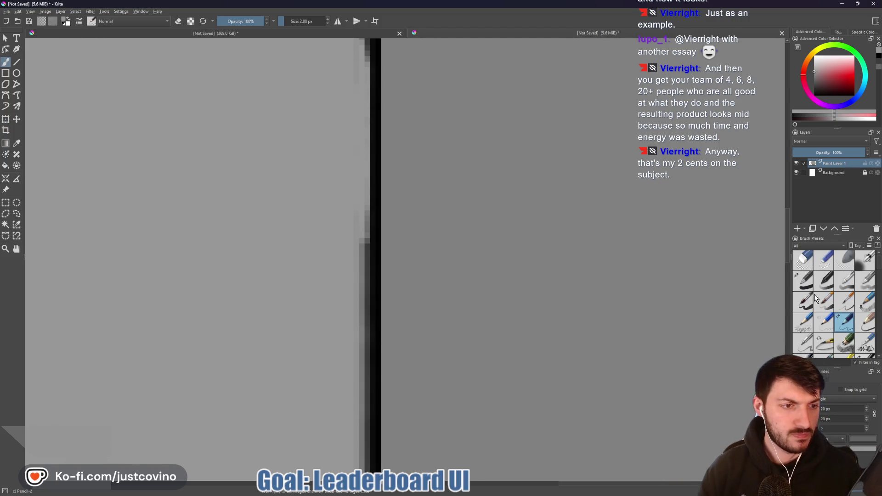
{"action": "mouse_move", "coordinate": [803, 304]}
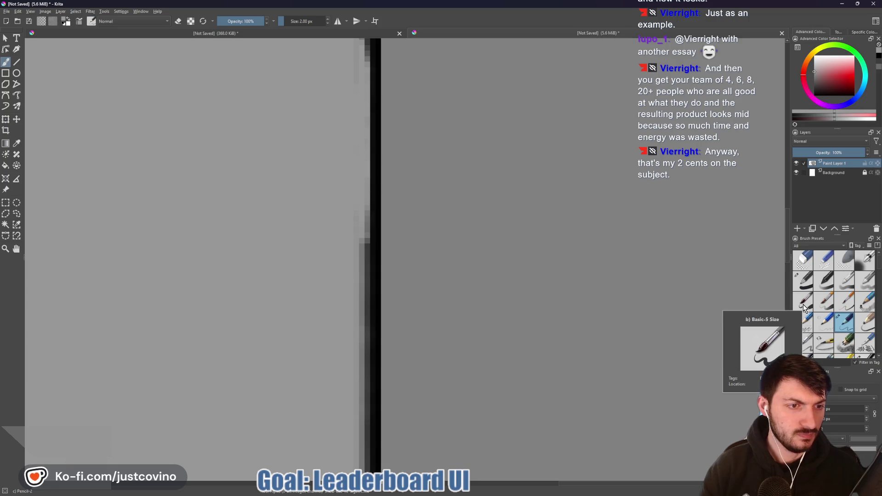
{"action": "left_click", "coordinate": [804, 281]}
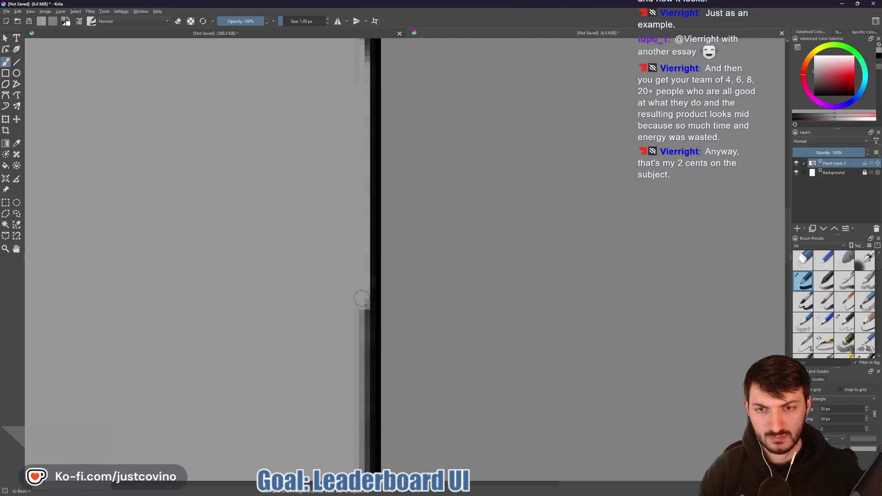
Zoom in on the panel's right border until individual pixels show
{"action": "scroll", "coordinate": [359, 302], "scroll_direction": "up", "scroll_amount": 2}
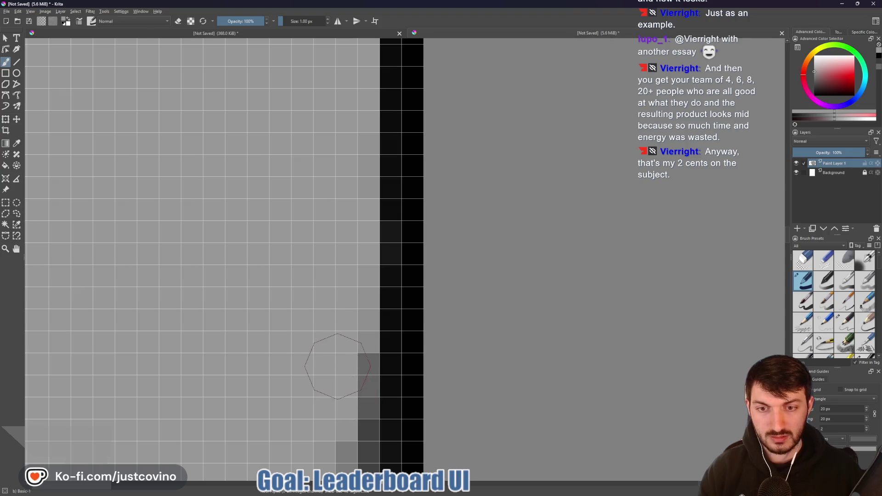
{"action": "scroll", "coordinate": [334, 377], "scroll_direction": "down", "scroll_amount": 1}
{"action": "left_click_drag", "start_coordinate": [333, 376], "coordinate": [344, 158]}
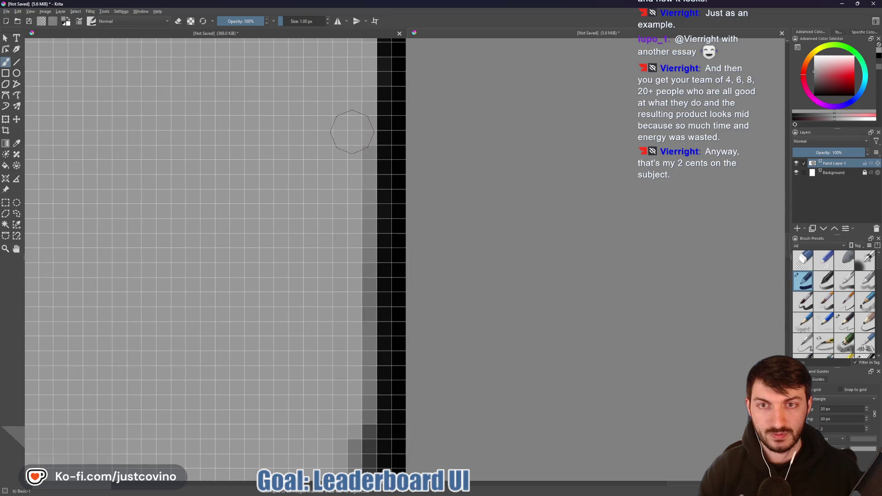
Paint lighter and darker grey strokes along the strip beside the black right border
{"action": "mouse_move", "coordinate": [352, 131]}
{"action": "left_mouse_down"}
{"action": "mouse_move", "coordinate": [355, 405]}
{"action": "mouse_move", "coordinate": [344, 443]}
{"action": "mouse_move", "coordinate": [345, 137]}
{"action": "mouse_move", "coordinate": [354, 163]}
{"action": "mouse_move", "coordinate": [354, 336]}
{"action": "left_mouse_up"}
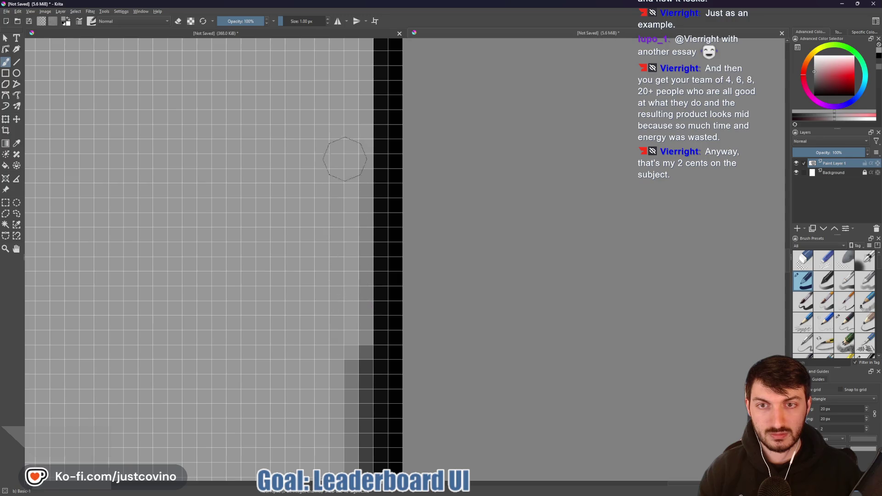
{"action": "mouse_move", "coordinate": [352, 134]}
{"action": "left_mouse_down"}
{"action": "mouse_move", "coordinate": [344, 363]}
{"action": "mouse_move", "coordinate": [399, 157]}
{"action": "mouse_move", "coordinate": [400, 285]}
{"action": "mouse_move", "coordinate": [401, 277]}
{"action": "left_mouse_up"}
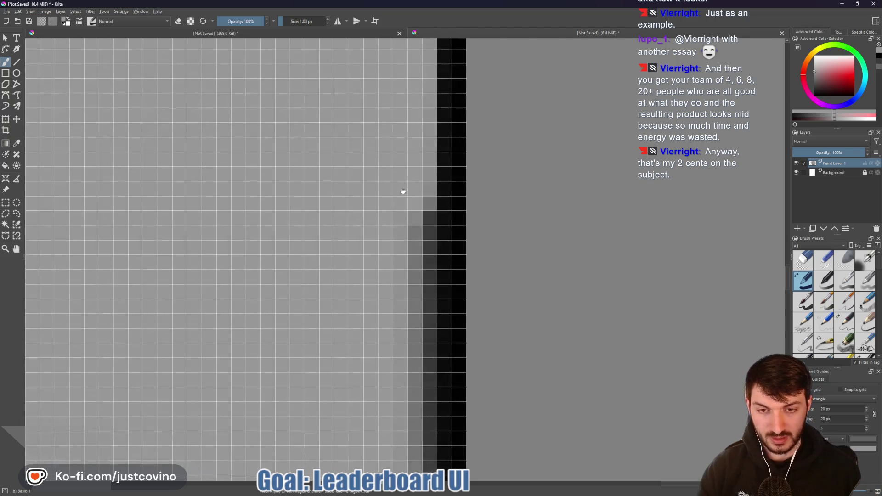
{"action": "left_click_drag", "start_coordinate": [418, 173], "coordinate": [415, 312]}
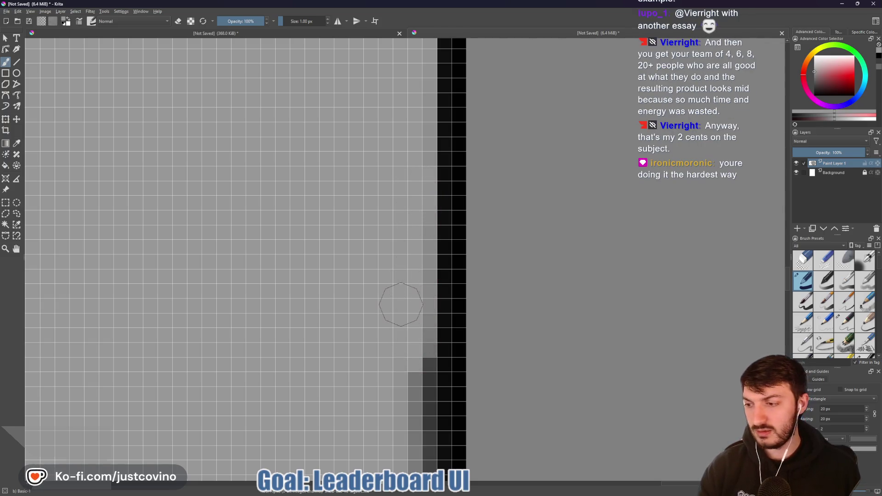
{"action": "left_click_drag", "start_coordinate": [401, 305], "coordinate": [429, 233]}
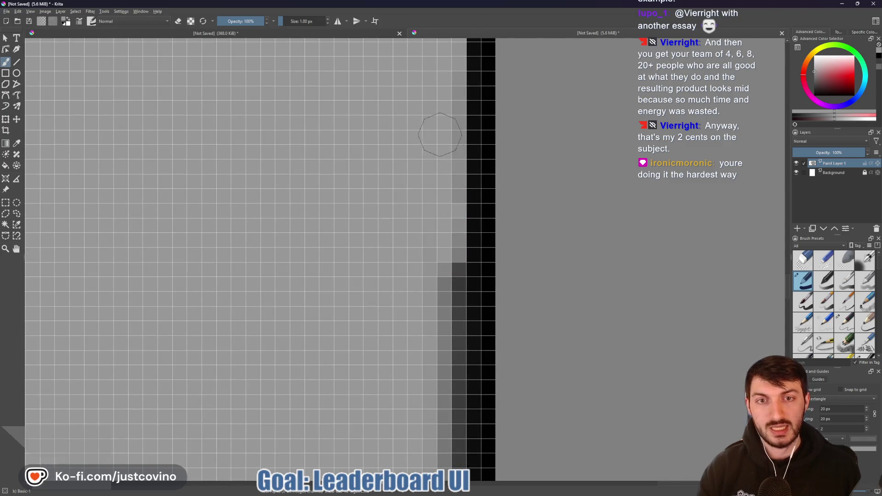
{"action": "mouse_move", "coordinate": [439, 276]}
{"action": "left_mouse_down"}
{"action": "mouse_move", "coordinate": [445, 310]}
{"action": "mouse_move", "coordinate": [447, 285]}
{"action": "left_mouse_up"}
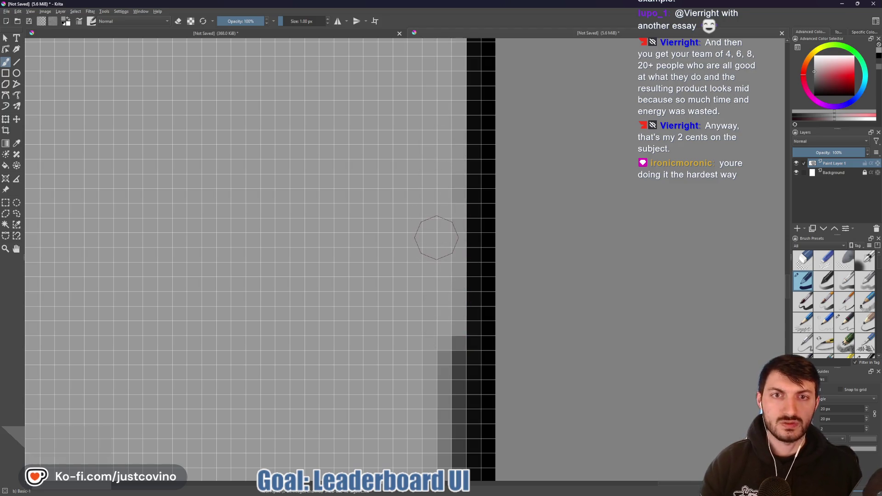
{"action": "scroll", "coordinate": [434, 239], "scroll_direction": "down", "scroll_amount": 3}
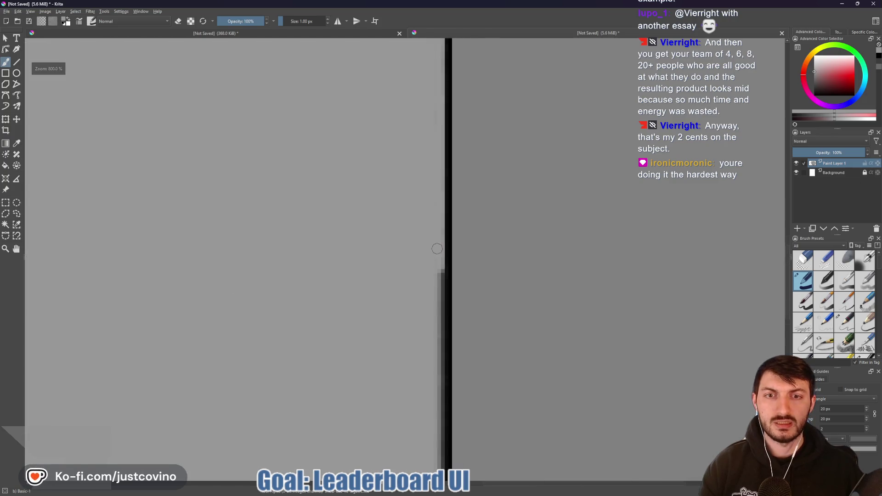
{"action": "scroll", "coordinate": [436, 246], "scroll_direction": "up", "scroll_amount": 3}
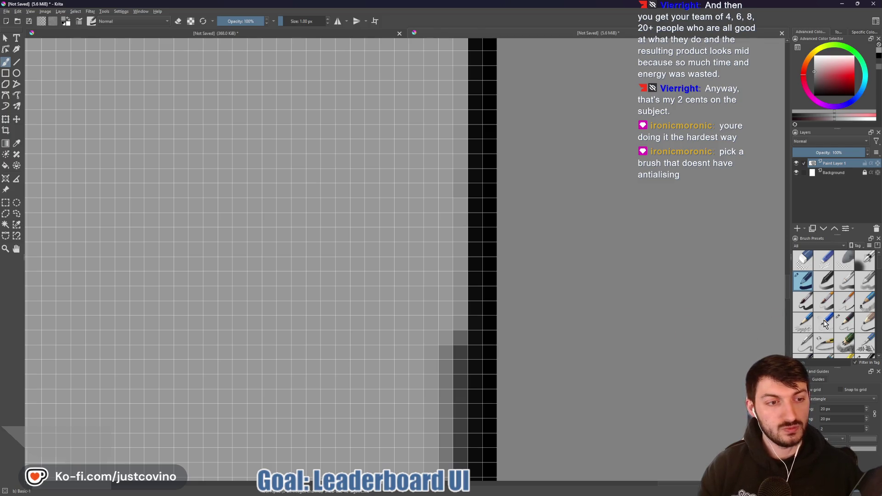
Check the Basic-1 brush's options, then filter Brush Presets to the Pixel Art tag's three brushes
{"action": "scroll", "coordinate": [825, 324], "scroll_direction": "down", "scroll_amount": 2}
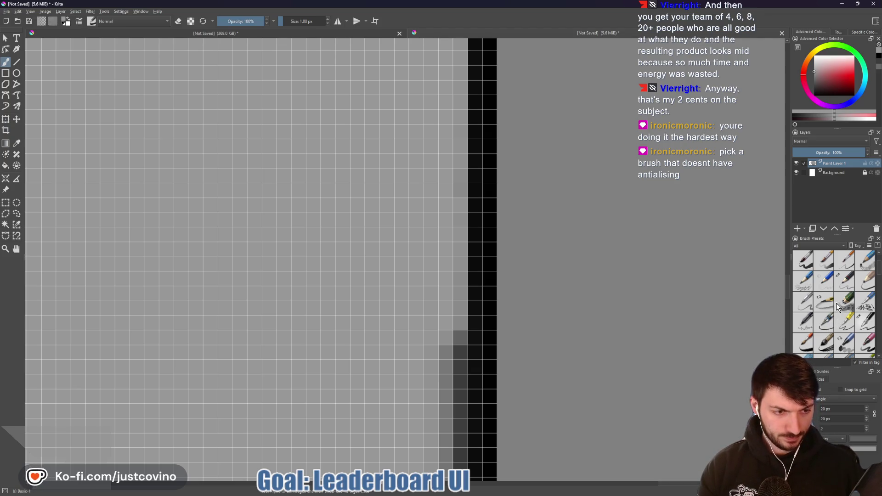
{"action": "scroll", "coordinate": [835, 303], "scroll_direction": "down", "scroll_amount": 3}
{"action": "scroll", "coordinate": [834, 301], "scroll_direction": "up", "scroll_amount": 4}
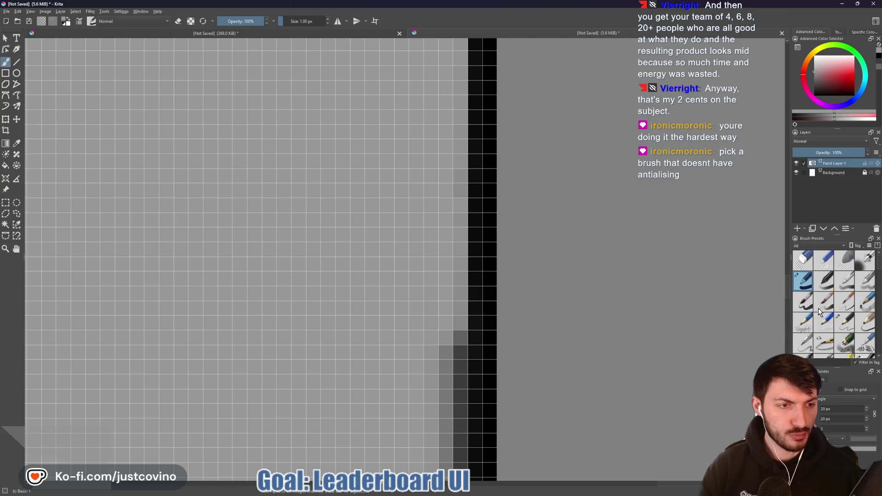
{"action": "scroll", "coordinate": [843, 302], "scroll_direction": "down", "scroll_amount": 4}
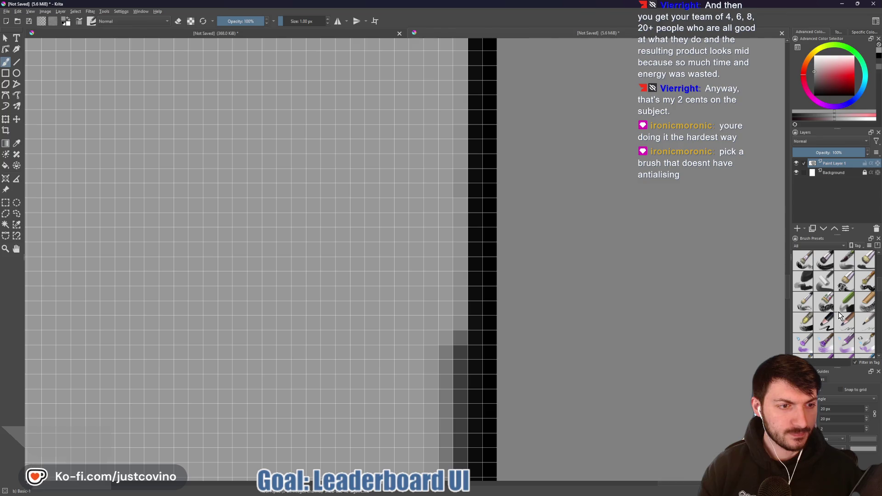
{"action": "scroll", "coordinate": [839, 312], "scroll_direction": "down", "scroll_amount": 4}
{"action": "scroll", "coordinate": [839, 312], "scroll_direction": "up", "scroll_amount": 8}
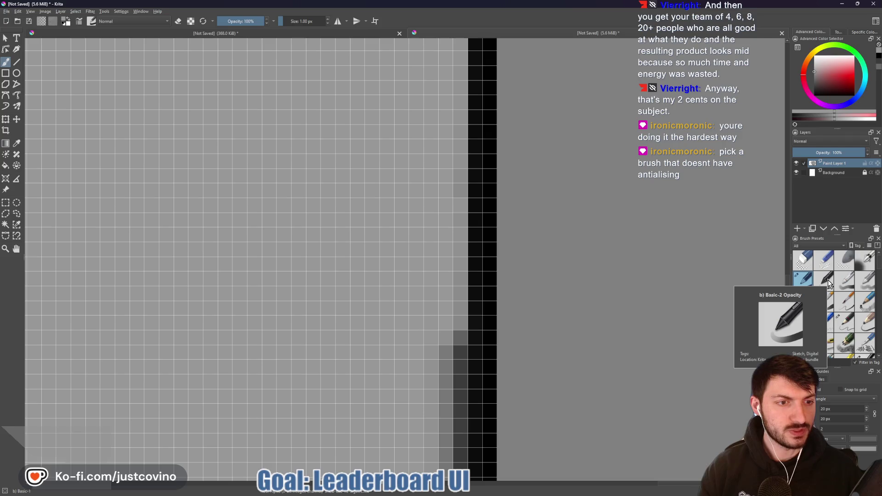
{"action": "mouse_move", "coordinate": [800, 283]}
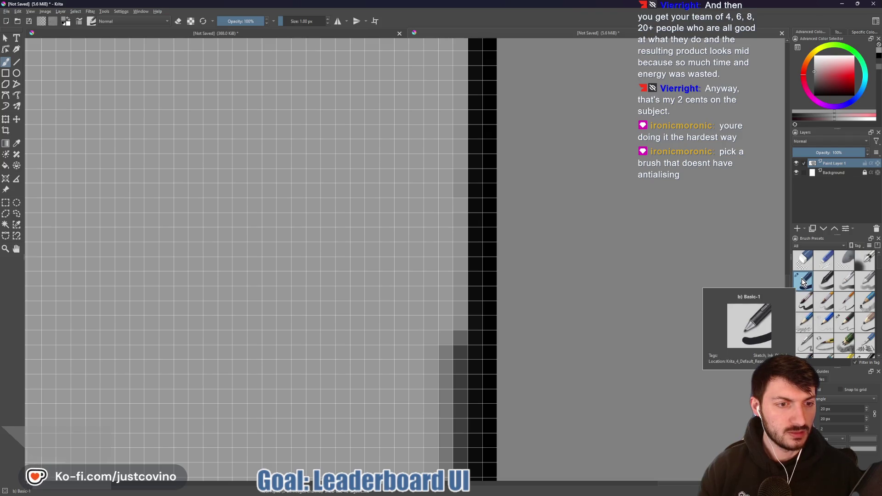
{"action": "right_click", "coordinate": [803, 281]}
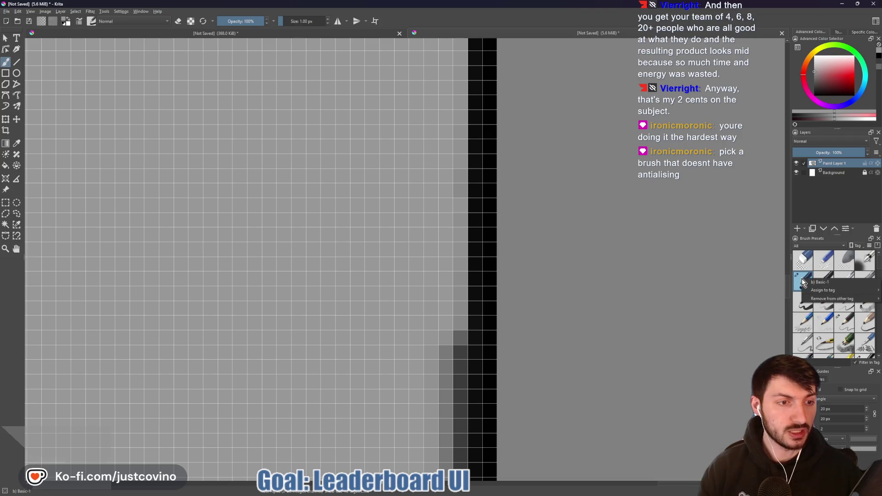
{"action": "left_click", "coordinate": [813, 282]}
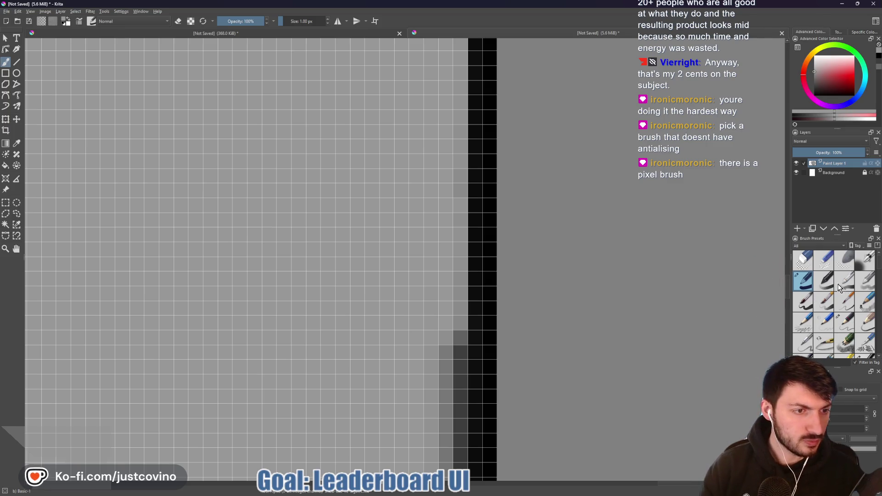
{"action": "left_click", "coordinate": [821, 246]}
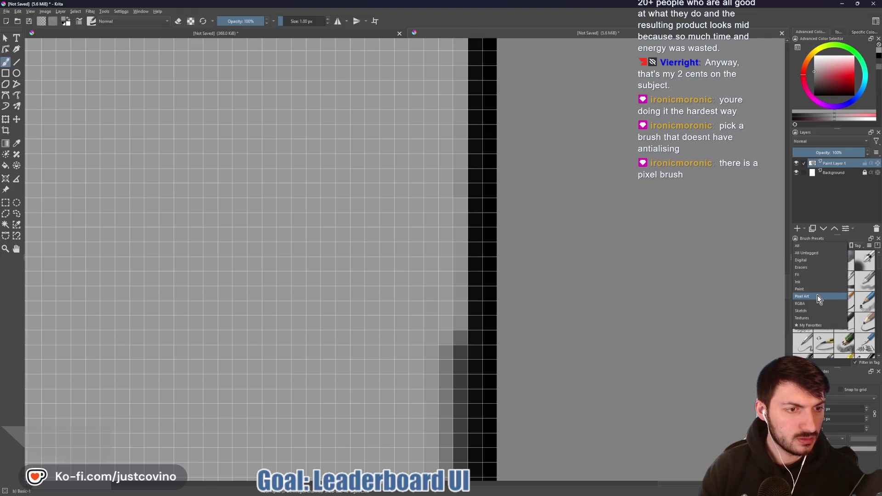
{"action": "left_click", "coordinate": [818, 296]}
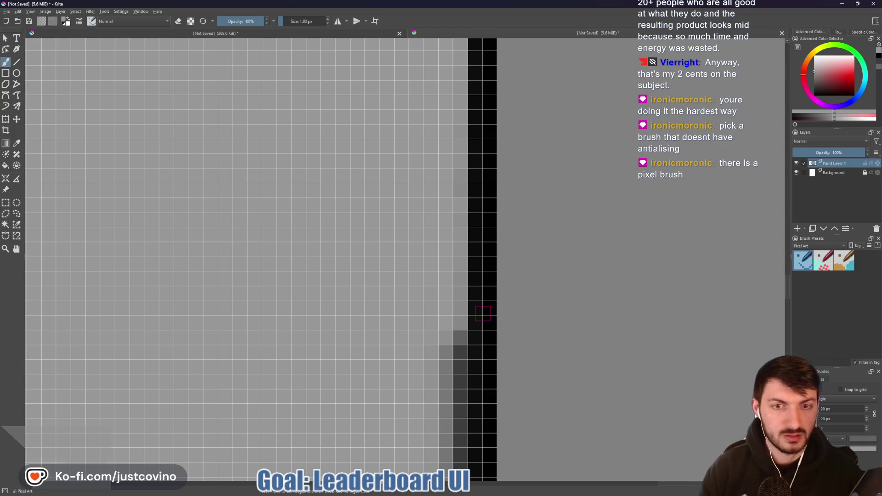
Raise the brush to 2 px and try light-grey and eraser strokes on the shading columns, undoing them
{"action": "mouse_move", "coordinate": [458, 310]}
{"action": "left_mouse_down"}
{"action": "mouse_move", "coordinate": [459, 375]}
{"action": "mouse_move", "coordinate": [443, 378]}
{"action": "left_mouse_up"}
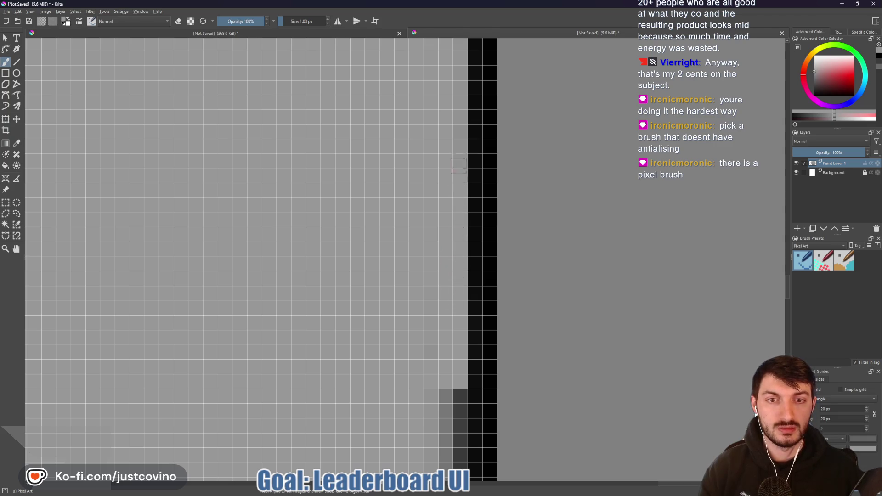
{"action": "scroll", "coordinate": [439, 290], "scroll_direction": "down", "scroll_amount": 5}
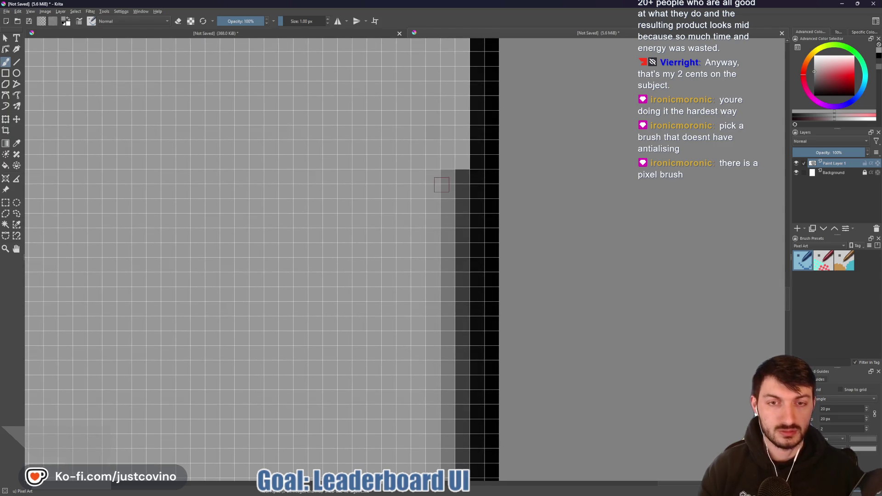
{"action": "key", "text": "bracketright"}
{"action": "left_click_drag", "start_coordinate": [456, 176], "coordinate": [454, 438]}
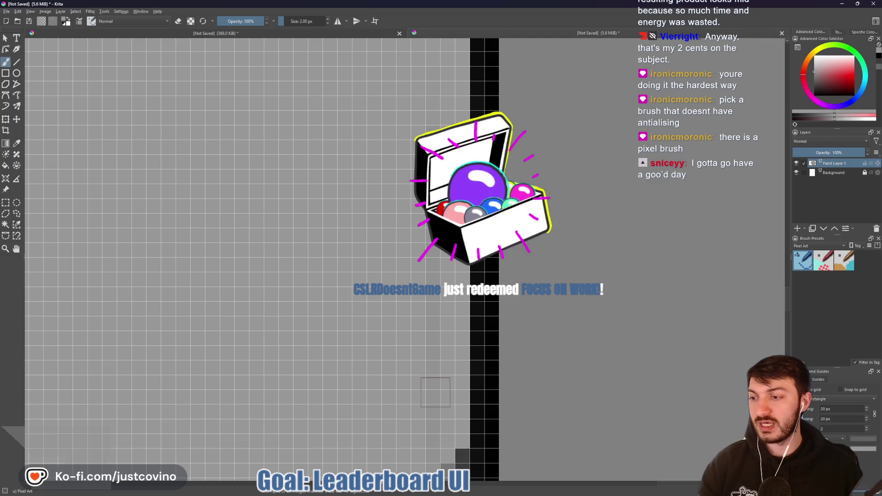
{"action": "mouse_move", "coordinate": [436, 390]}
{"action": "left_mouse_down"}
{"action": "mouse_move", "coordinate": [477, 105]}
{"action": "mouse_move", "coordinate": [488, 220]}
{"action": "mouse_move", "coordinate": [484, 370]}
{"action": "mouse_move", "coordinate": [493, 381]}
{"action": "left_mouse_up"}
{"action": "key", "text": "ctrl+z"}
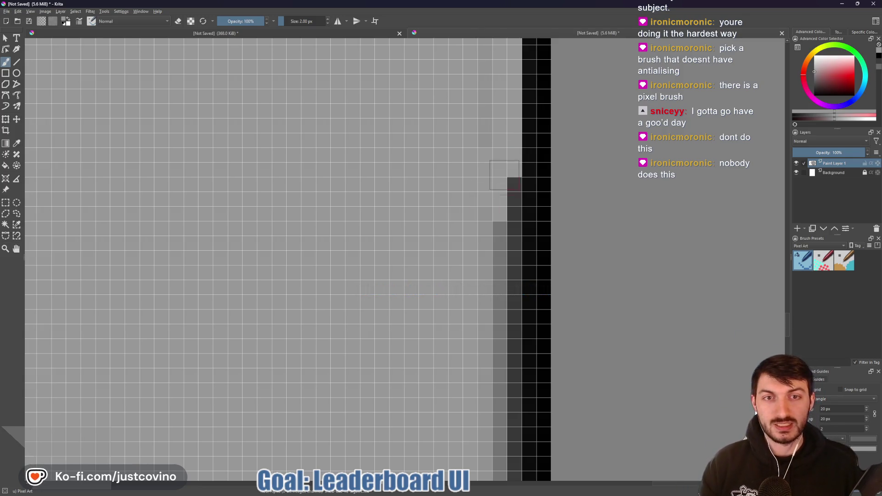
{"action": "left_click_drag", "start_coordinate": [506, 209], "coordinate": [497, 432]}
{"action": "key", "text": "ctrl+z"}
{"action": "key", "text": "ctrl+z"}
{"action": "key", "text": "ctrl+z"}
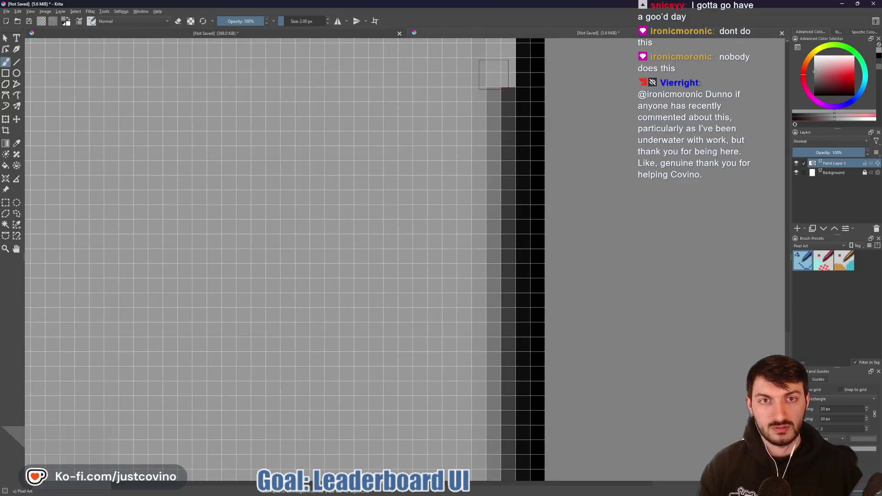
{"action": "left_click_drag", "start_coordinate": [494, 75], "coordinate": [496, 469]}
{"action": "key", "text": "ctrl+z"}
{"action": "key", "text": "ctrl+z"}
{"action": "key", "text": "ctrl+z"}
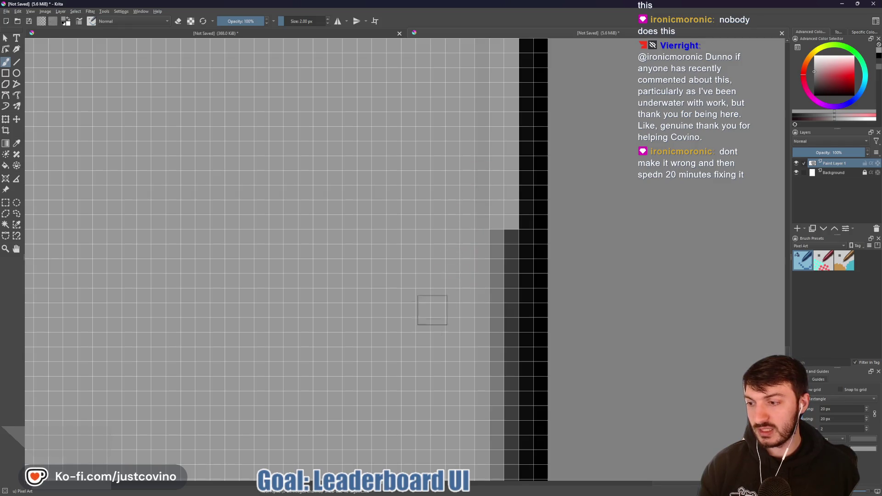
Erase the grey and dark shading columns beside the black right border
{"action": "left_click_drag", "start_coordinate": [450, 341], "coordinate": [450, 283]}
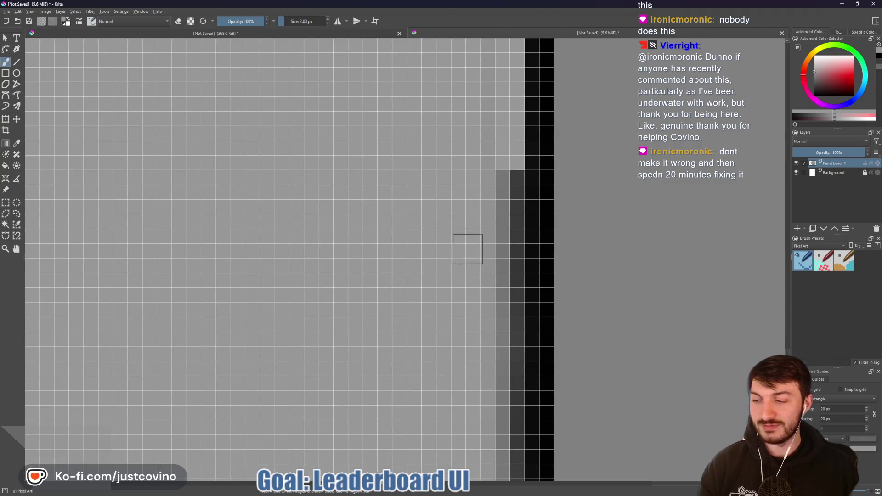
{"action": "mouse_move", "coordinate": [508, 174]}
{"action": "left_mouse_down"}
{"action": "mouse_move", "coordinate": [508, 398]}
{"action": "mouse_move", "coordinate": [482, 362]}
{"action": "mouse_move", "coordinate": [506, 134]}
{"action": "mouse_move", "coordinate": [505, 141]}
{"action": "left_mouse_up"}
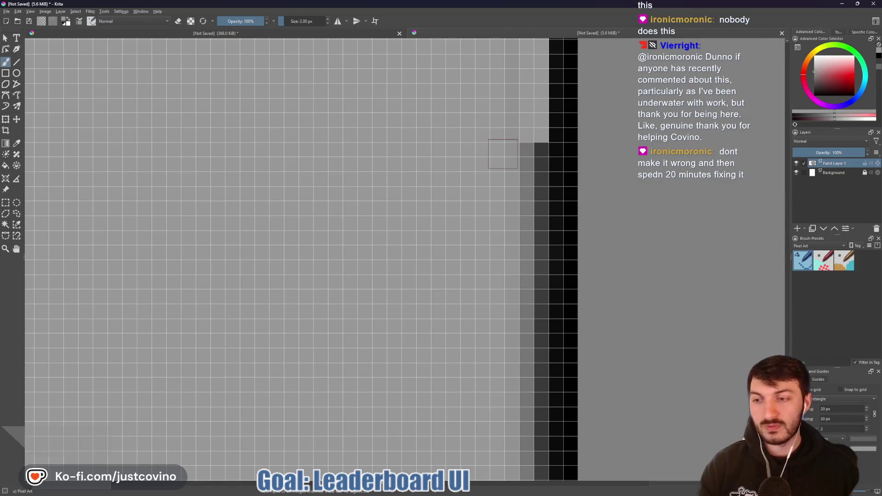
{"action": "mouse_move", "coordinate": [529, 156]}
{"action": "left_mouse_down"}
{"action": "mouse_move", "coordinate": [531, 420]}
{"action": "mouse_move", "coordinate": [508, 77]}
{"action": "mouse_move", "coordinate": [489, 219]}
{"action": "mouse_move", "coordinate": [486, 57]}
{"action": "mouse_move", "coordinate": [485, 277]}
{"action": "left_mouse_up"}
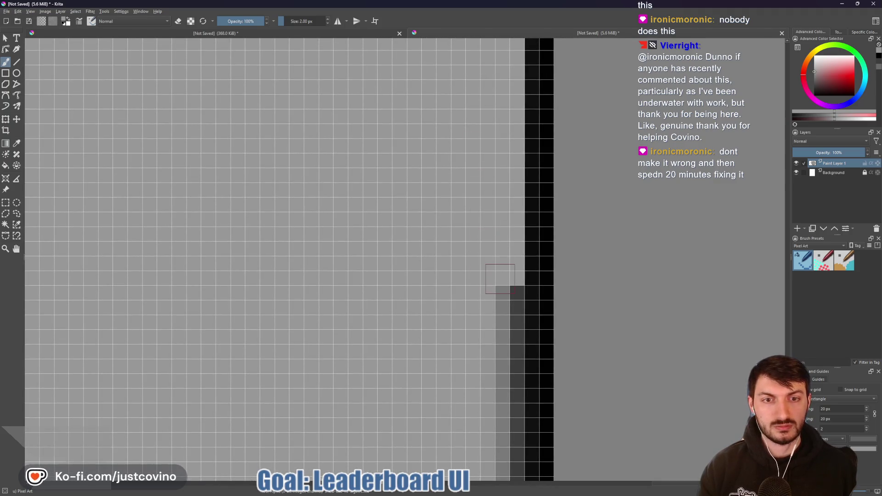
{"action": "mouse_move", "coordinate": [506, 276]}
{"action": "left_mouse_down"}
{"action": "mouse_move", "coordinate": [505, 444]}
{"action": "mouse_move", "coordinate": [487, 119]}
{"action": "mouse_move", "coordinate": [488, 450]}
{"action": "mouse_move", "coordinate": [482, 112]}
{"action": "mouse_move", "coordinate": [492, 203]}
{"action": "mouse_move", "coordinate": [490, 375]}
{"action": "left_mouse_up"}
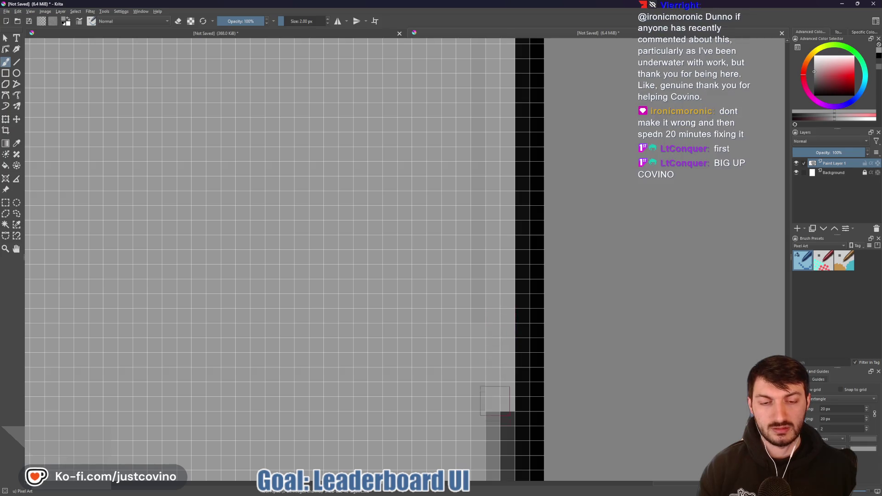
{"action": "left_click", "coordinate": [492, 390]}
Paint light grey over the right-edge shading and the grey row along the bottom border
{"action": "mouse_move", "coordinate": [477, 328]}
{"action": "left_mouse_down"}
{"action": "mouse_move", "coordinate": [511, 181]}
{"action": "mouse_move", "coordinate": [504, 117]}
{"action": "mouse_move", "coordinate": [521, 389]}
{"action": "left_mouse_up"}
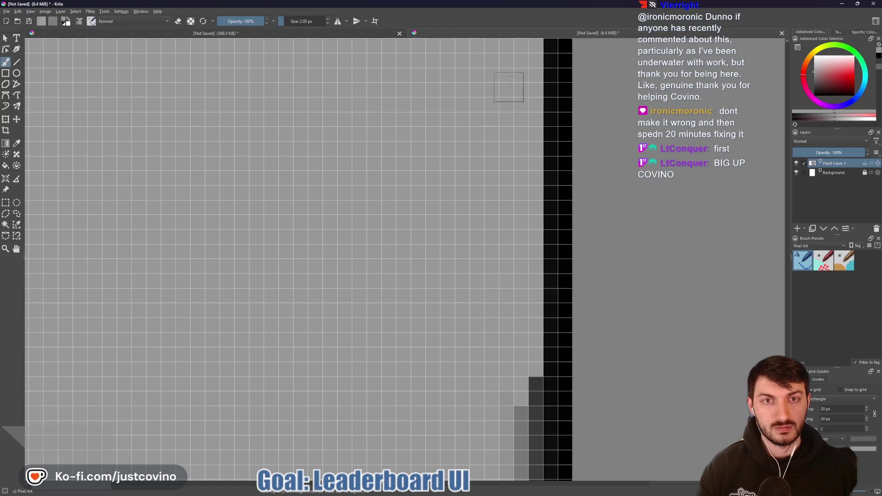
{"action": "left_click_drag", "start_coordinate": [494, 314], "coordinate": [480, 113]}
{"action": "mouse_move", "coordinate": [510, 157]}
{"action": "left_mouse_down"}
{"action": "mouse_move", "coordinate": [512, 318]}
{"action": "mouse_move", "coordinate": [265, 323]}
{"action": "left_mouse_up"}
{"action": "mouse_move", "coordinate": [323, 235]}
{"action": "left_mouse_down"}
{"action": "mouse_move", "coordinate": [516, 250]}
{"action": "mouse_move", "coordinate": [535, 229]}
{"action": "mouse_move", "coordinate": [585, 215]}
{"action": "left_mouse_up"}
{"action": "mouse_move", "coordinate": [559, 288]}
{"action": "left_mouse_down"}
{"action": "mouse_move", "coordinate": [206, 284]}
{"action": "mouse_move", "coordinate": [282, 292]}
{"action": "left_mouse_up"}
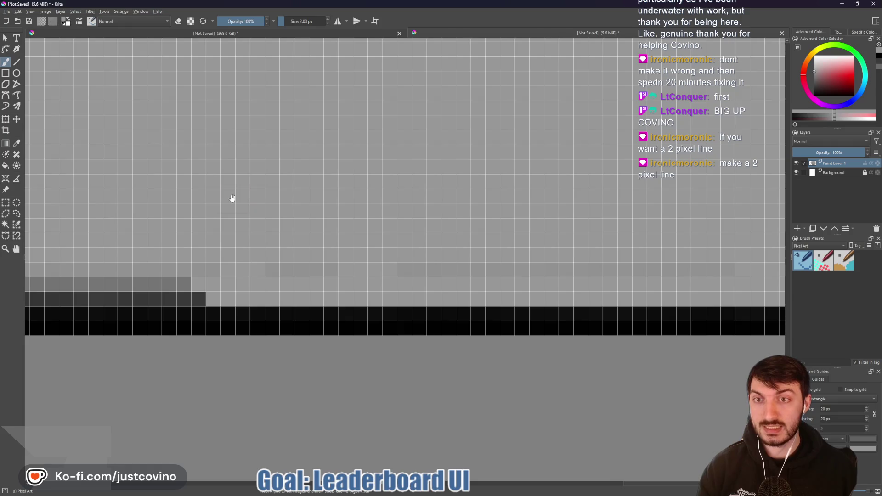
Try erasing the two grey rows above the bottom border, undoing each pass
{"action": "left_click_drag", "start_coordinate": [232, 198], "coordinate": [569, 168]}
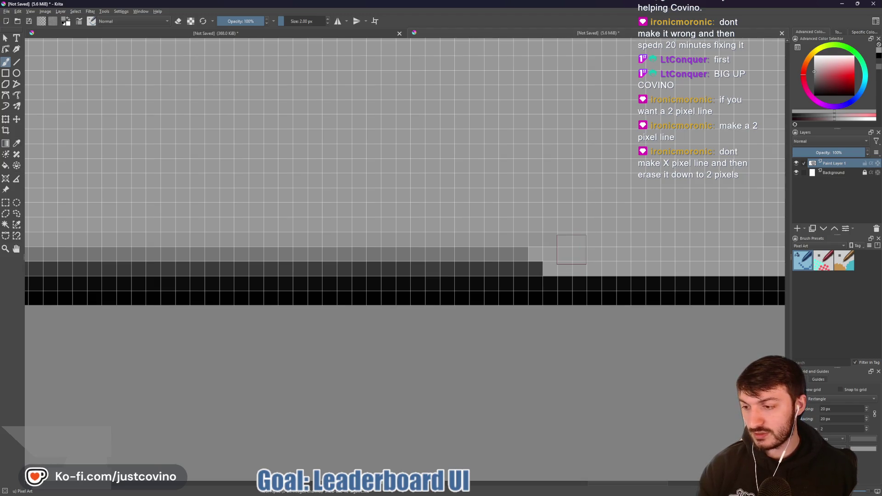
{"action": "left_click_drag", "start_coordinate": [549, 260], "coordinate": [92, 260]}
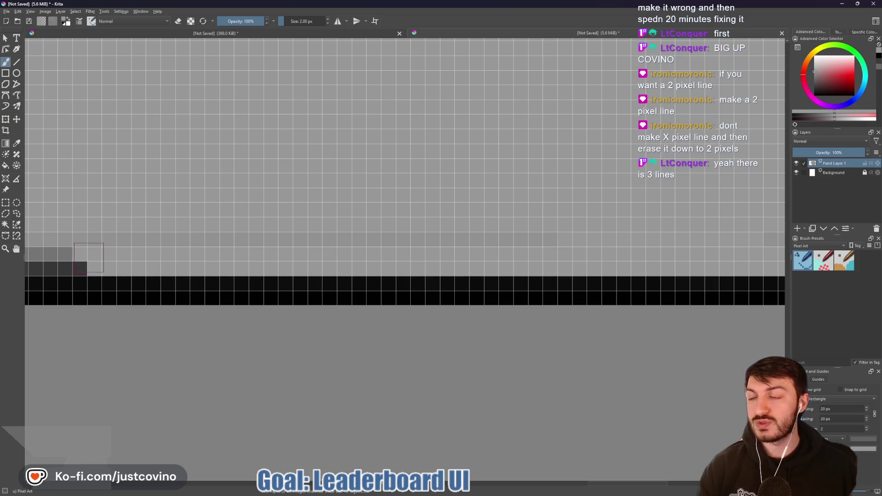
{"action": "key", "text": "ctrl+z"}
{"action": "key", "text": "ctrl+z"}
{"action": "left_click_drag", "start_coordinate": [618, 240], "coordinate": [130, 241]}
{"action": "key", "text": "ctrl+z"}
{"action": "scroll", "coordinate": [658, 200], "scroll_direction": "down", "scroll_amount": 1}
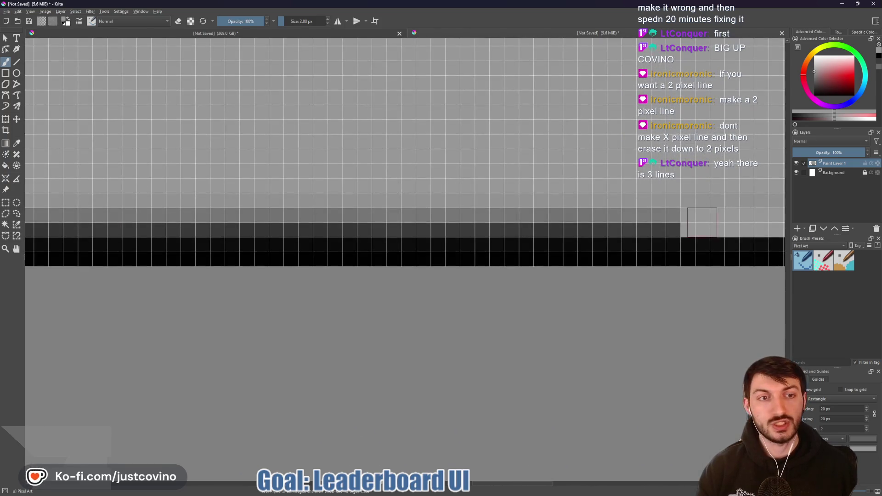
{"action": "left_click_drag", "start_coordinate": [699, 221], "coordinate": [137, 220]}
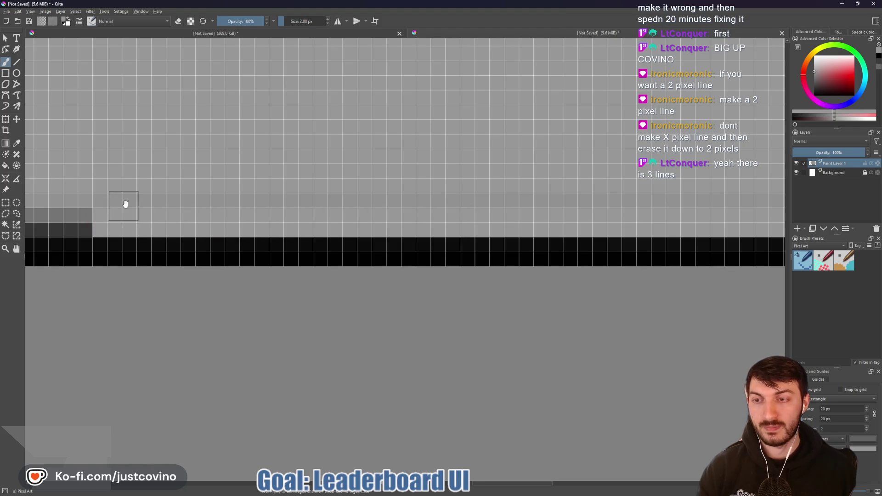
{"action": "key", "text": "ctrl+z"}
Erase the grey band along the bottom edge in repeated passes, stepping back bad strokes
{"action": "left_click_drag", "start_coordinate": [753, 218], "coordinate": [538, 220]}
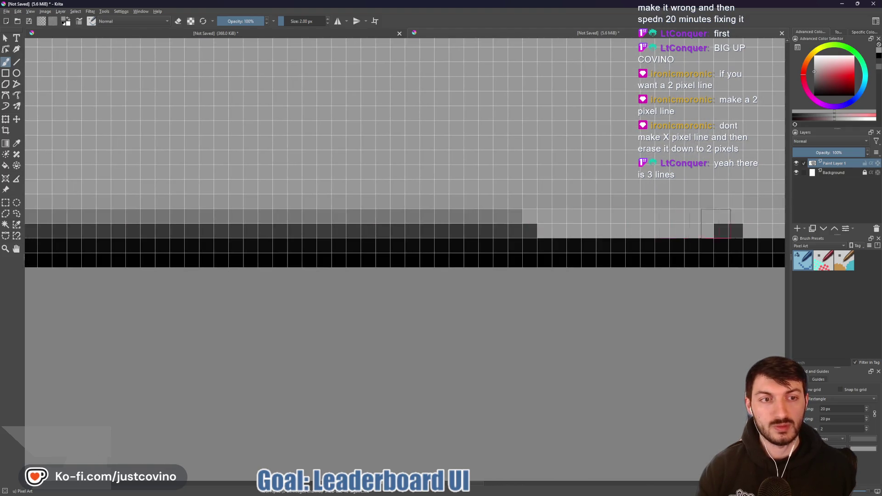
{"action": "left_click_drag", "start_coordinate": [754, 215], "coordinate": [97, 215]}
{"action": "mouse_move", "coordinate": [97, 215]}
{"action": "left_mouse_down"}
{"action": "mouse_move", "coordinate": [664, 223]}
{"action": "mouse_move", "coordinate": [43, 232]}
{"action": "mouse_move", "coordinate": [613, 218]}
{"action": "mouse_move", "coordinate": [748, 228]}
{"action": "left_mouse_up"}
{"action": "left_click_drag", "start_coordinate": [749, 245], "coordinate": [64, 247]}
{"action": "left_click_drag", "start_coordinate": [147, 225], "coordinate": [663, 234]}
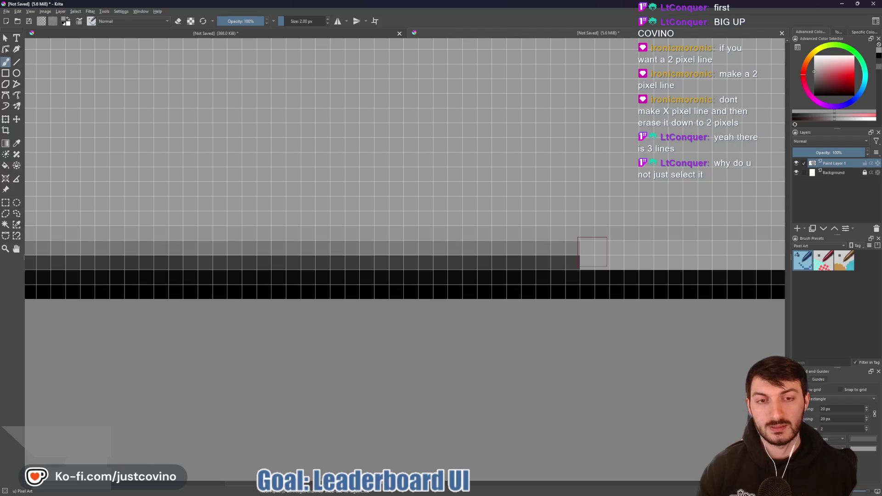
{"action": "left_click_drag", "start_coordinate": [593, 252], "coordinate": [307, 252]}
{"action": "key", "text": "ctrl+z"}
{"action": "mouse_move", "coordinate": [580, 228]}
{"action": "left_mouse_down"}
{"action": "mouse_move", "coordinate": [663, 226]}
{"action": "mouse_move", "coordinate": [436, 250]}
{"action": "mouse_move", "coordinate": [233, 251]}
{"action": "left_mouse_up"}
{"action": "key", "text": "ctrl+z"}
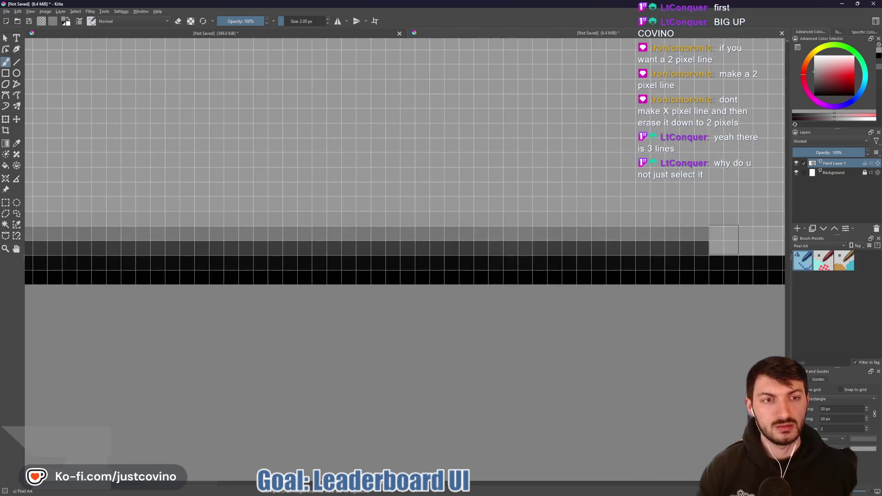
{"action": "mouse_move", "coordinate": [723, 240]}
{"action": "left_mouse_down"}
{"action": "mouse_move", "coordinate": [271, 240]}
{"action": "mouse_move", "coordinate": [668, 211]}
{"action": "mouse_move", "coordinate": [462, 225]}
{"action": "mouse_move", "coordinate": [152, 226]}
{"action": "left_mouse_up"}
{"action": "key", "text": "ctrl+z"}
Erase the grey columns near the top of the left edge and restore an erased black border cell
{"action": "left_click_drag", "start_coordinate": [223, 163], "coordinate": [408, 247]}
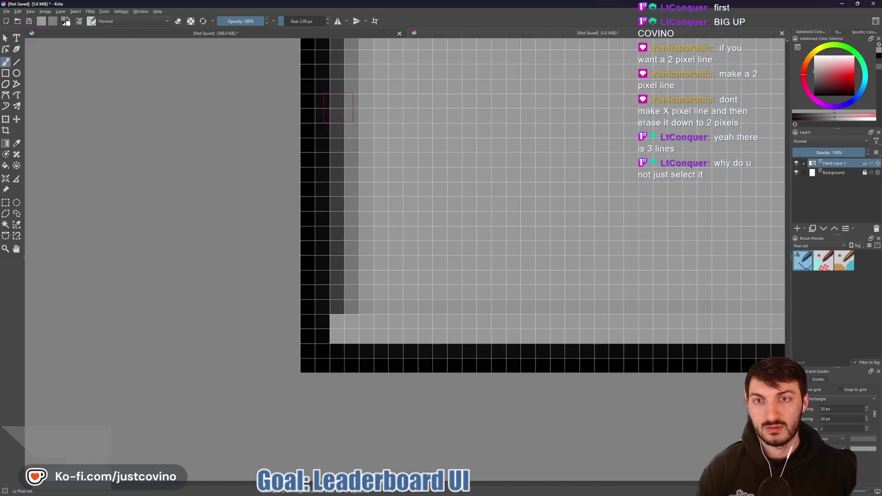
{"action": "mouse_move", "coordinate": [338, 107]}
{"action": "left_mouse_down"}
{"action": "mouse_move", "coordinate": [356, 271]}
{"action": "mouse_move", "coordinate": [347, 303]}
{"action": "mouse_move", "coordinate": [341, 180]}
{"action": "left_mouse_up"}
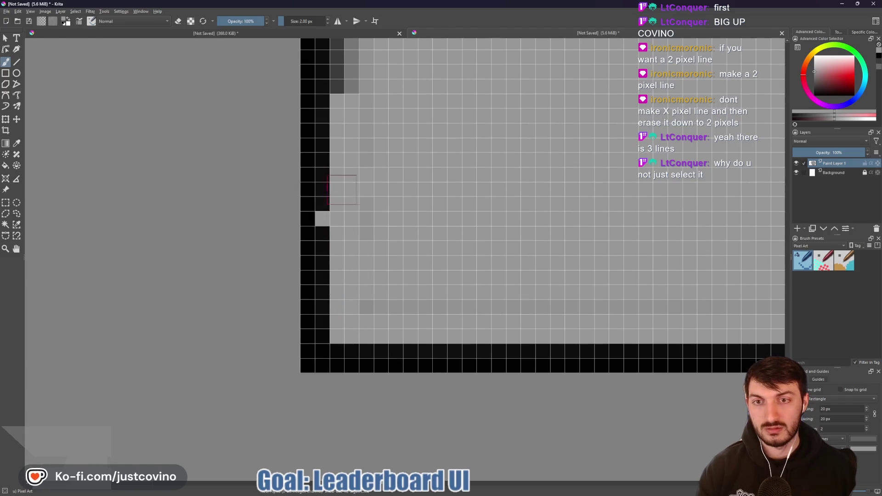
{"action": "left_click", "coordinate": [322, 219]}
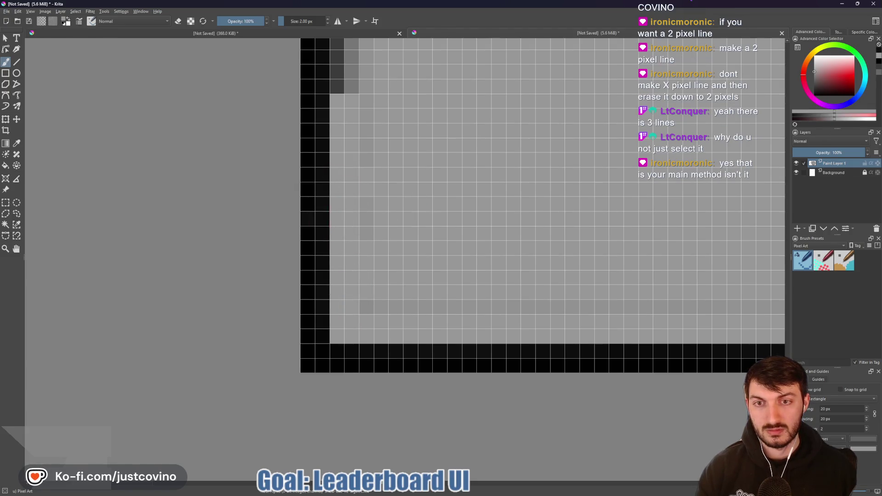
{"action": "left_click", "coordinate": [345, 85]}
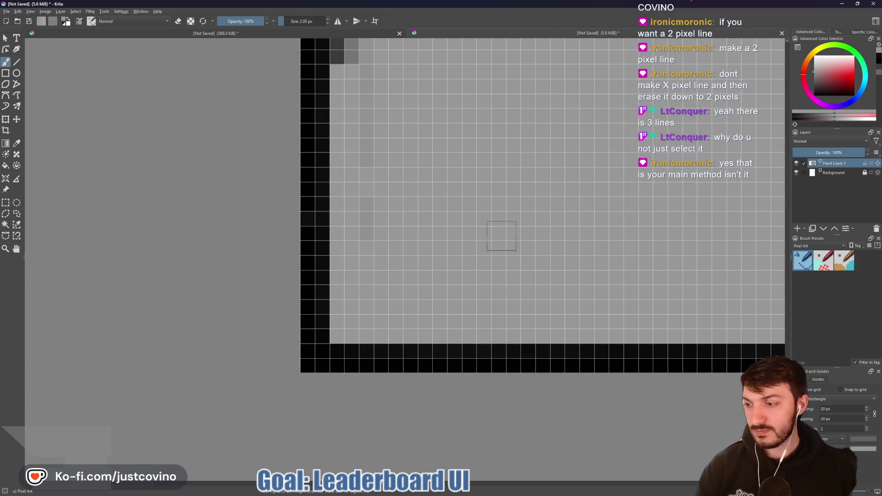
{"action": "mouse_move", "coordinate": [502, 237]}
{"action": "left_mouse_down"}
{"action": "mouse_move", "coordinate": [469, 294]}
{"action": "mouse_move", "coordinate": [470, 366]}
{"action": "left_mouse_up"}
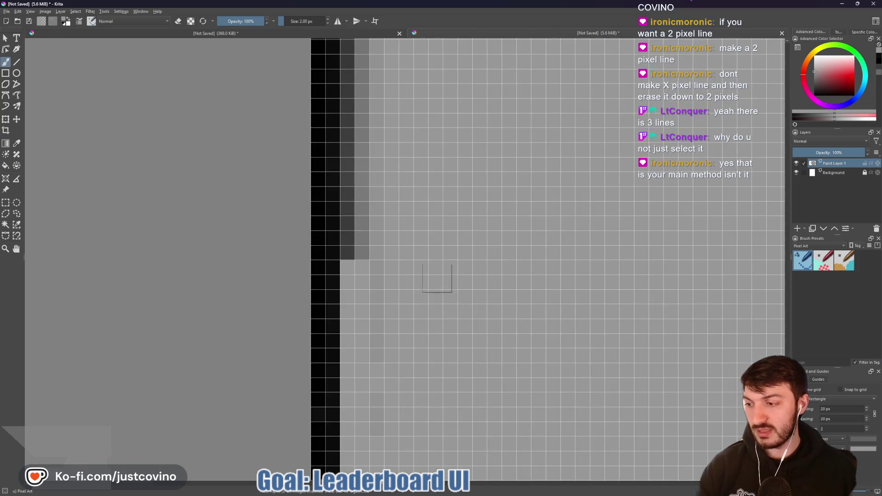
{"action": "left_click_drag", "start_coordinate": [425, 228], "coordinate": [444, 367]}
{"action": "scroll", "coordinate": [438, 334], "scroll_direction": "down", "scroll_amount": 1}
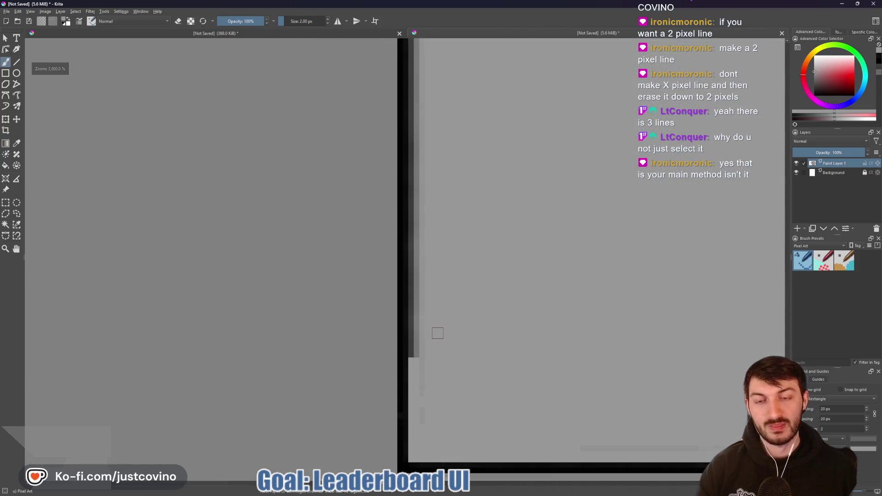
{"action": "scroll", "coordinate": [437, 332], "scroll_direction": "up", "scroll_amount": 1}
Retry erasing the grey column beside the left border, undoing strokes that go too far
{"action": "mouse_move", "coordinate": [386, 269]}
{"action": "left_mouse_down"}
{"action": "mouse_move", "coordinate": [380, 409]}
{"action": "mouse_move", "coordinate": [379, 121]}
{"action": "left_mouse_up"}
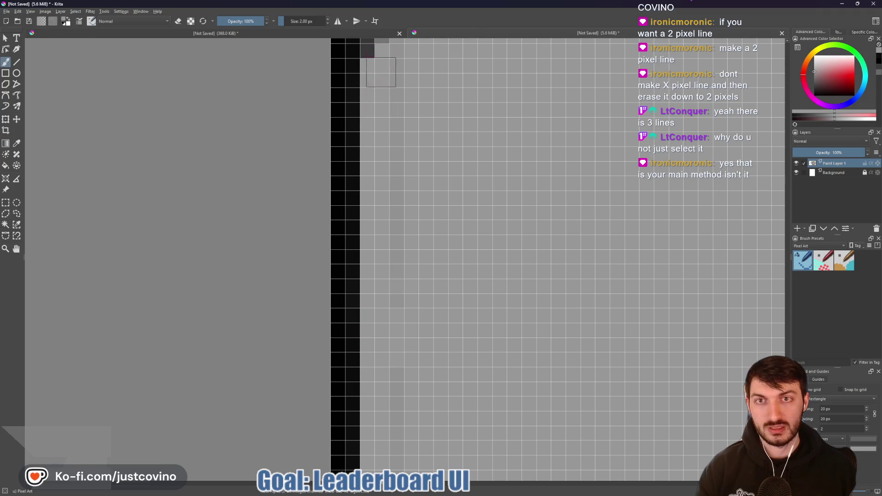
{"action": "key", "text": "ctrl+z"}
{"action": "left_click_drag", "start_coordinate": [373, 361], "coordinate": [376, 59]}
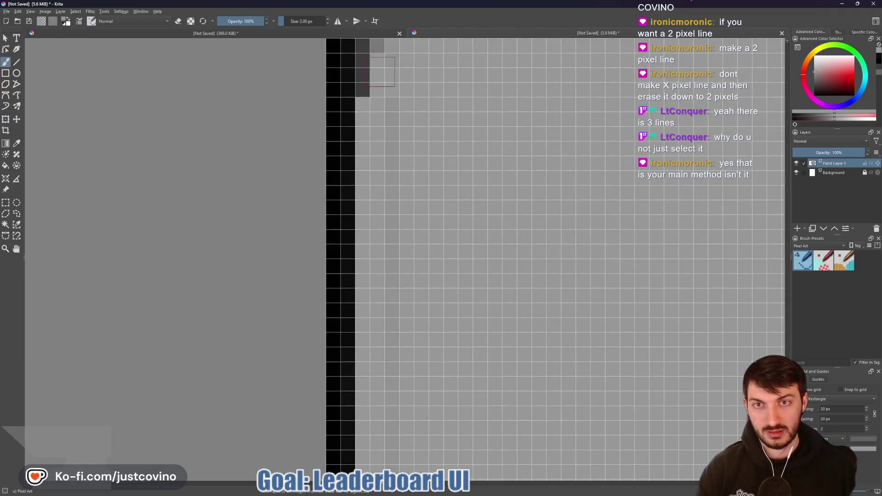
{"action": "key", "text": "ctrl+z"}
{"action": "left_click_drag", "start_coordinate": [385, 379], "coordinate": [383, 64]}
{"action": "key", "text": "ctrl+z"}
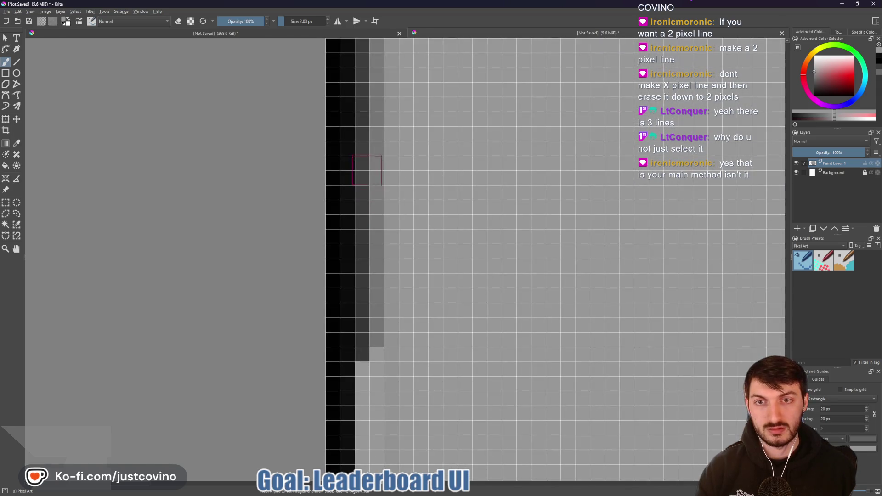
{"action": "mouse_move", "coordinate": [367, 171]}
{"action": "left_mouse_down"}
{"action": "mouse_move", "coordinate": [373, 359]}
{"action": "mouse_move", "coordinate": [384, 73]}
{"action": "left_mouse_up"}
{"action": "key", "text": "ctrl+z"}
{"action": "key", "text": "ctrl+z"}
{"action": "mouse_move", "coordinate": [379, 382]}
{"action": "left_mouse_down"}
{"action": "mouse_move", "coordinate": [377, 87]}
{"action": "mouse_move", "coordinate": [347, 266]}
{"action": "mouse_move", "coordinate": [347, 117]}
{"action": "mouse_move", "coordinate": [367, 83]}
{"action": "mouse_move", "coordinate": [355, 83]}
{"action": "left_mouse_up"}
{"action": "scroll", "coordinate": [416, 171], "scroll_direction": "right", "scroll_amount": 1}
{"action": "key", "text": "ctrl+z"}
Clear the remaining grey columns in the current view of the left edge
{"action": "key", "text": "ctrl+z"}
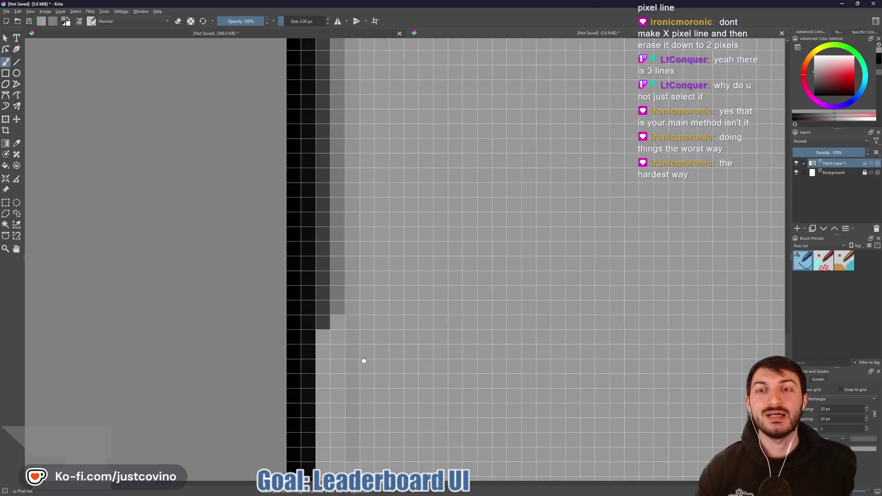
{"action": "mouse_move", "coordinate": [363, 361]}
{"action": "left_mouse_down"}
{"action": "mouse_move", "coordinate": [335, 322]}
{"action": "mouse_move", "coordinate": [335, 80]}
{"action": "mouse_move", "coordinate": [358, 93]}
{"action": "left_mouse_up"}
{"action": "key", "text": "ctrl+z"}
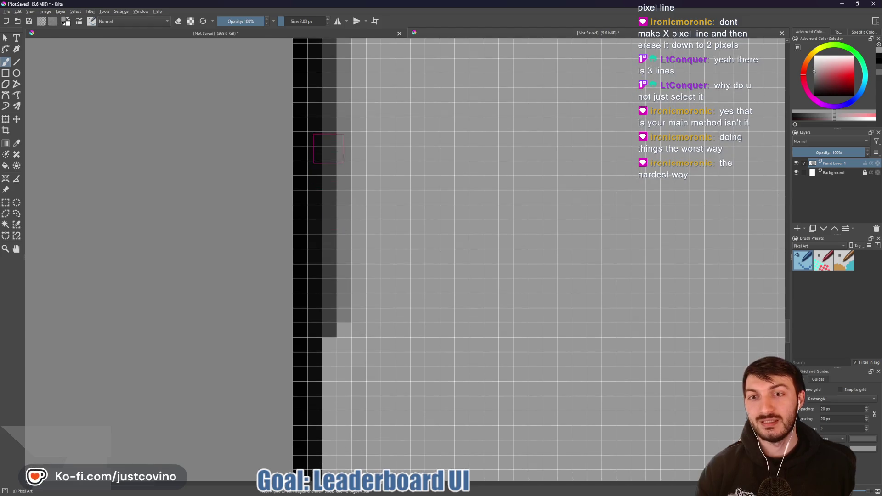
{"action": "mouse_move", "coordinate": [347, 134]}
{"action": "left_mouse_down"}
{"action": "mouse_move", "coordinate": [340, 318]}
{"action": "mouse_move", "coordinate": [355, 294]}
{"action": "left_mouse_up"}
{"action": "key", "text": "ctrl+z"}
{"action": "left_click_drag", "start_coordinate": [373, 362], "coordinate": [367, 362]}
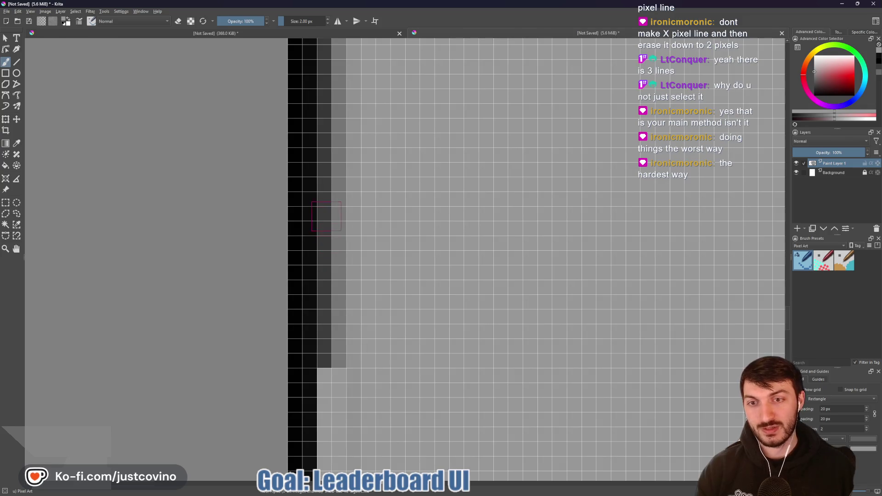
{"action": "left_click_drag", "start_coordinate": [333, 212], "coordinate": [335, 358]}
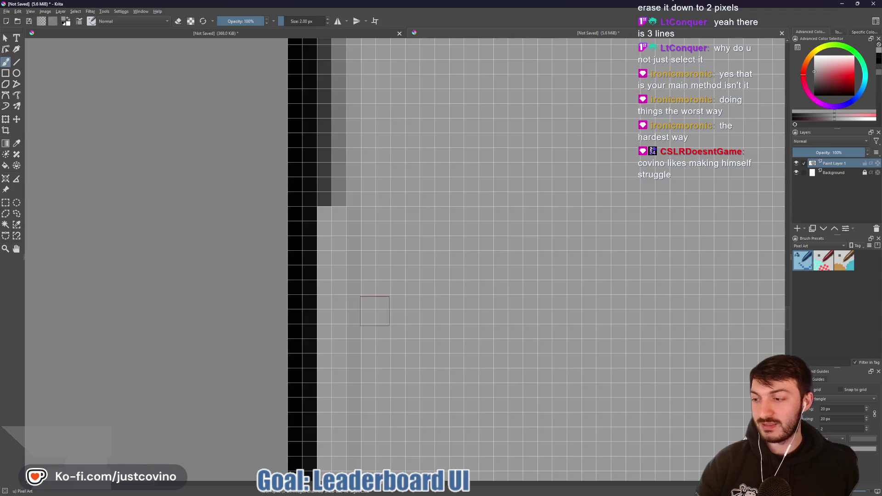
Erase the lower grey columns and stray grey cells farther down the left edge
{"action": "left_click_drag", "start_coordinate": [410, 164], "coordinate": [423, 348]}
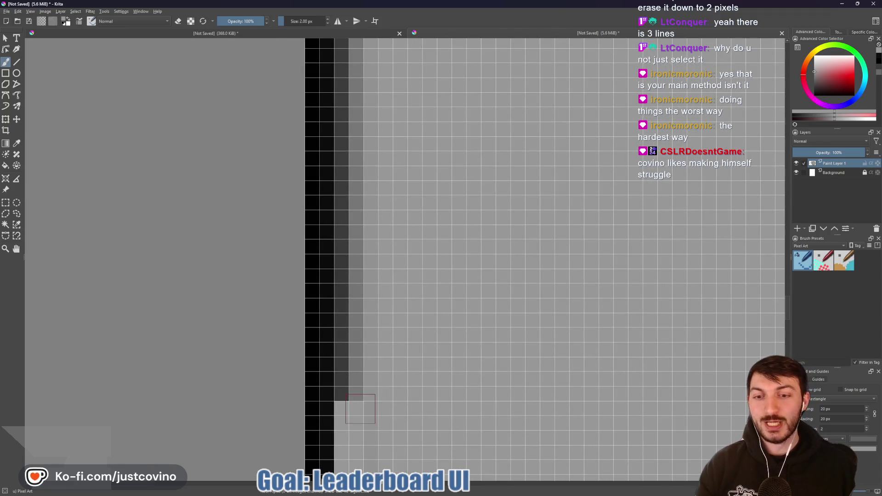
{"action": "mouse_move", "coordinate": [352, 402]}
{"action": "left_mouse_down"}
{"action": "mouse_move", "coordinate": [351, 87]}
{"action": "mouse_move", "coordinate": [356, 372]}
{"action": "mouse_move", "coordinate": [339, 129]}
{"action": "mouse_move", "coordinate": [337, 243]}
{"action": "mouse_move", "coordinate": [371, 358]}
{"action": "mouse_move", "coordinate": [373, 218]}
{"action": "mouse_move", "coordinate": [339, 144]}
{"action": "left_mouse_up"}
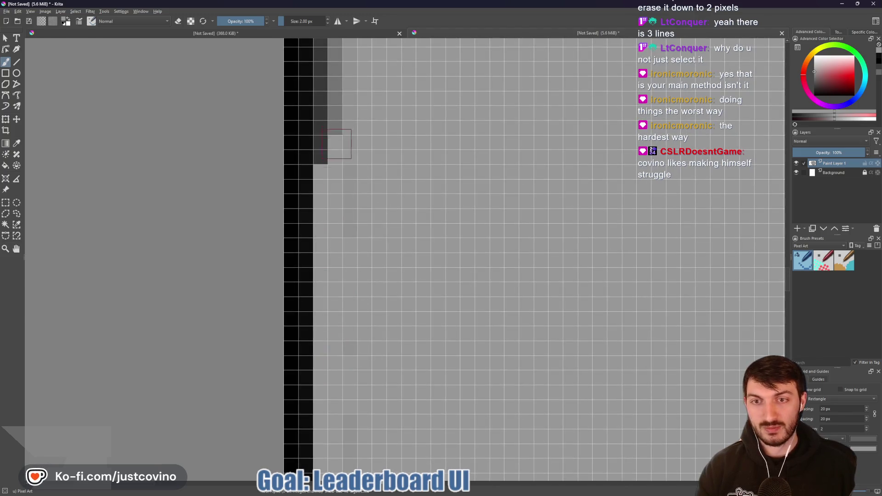
{"action": "left_click_drag", "start_coordinate": [390, 115], "coordinate": [385, 342]}
{"action": "left_click_drag", "start_coordinate": [354, 370], "coordinate": [353, 91]}
{"action": "left_click_drag", "start_coordinate": [424, 99], "coordinate": [413, 117]}
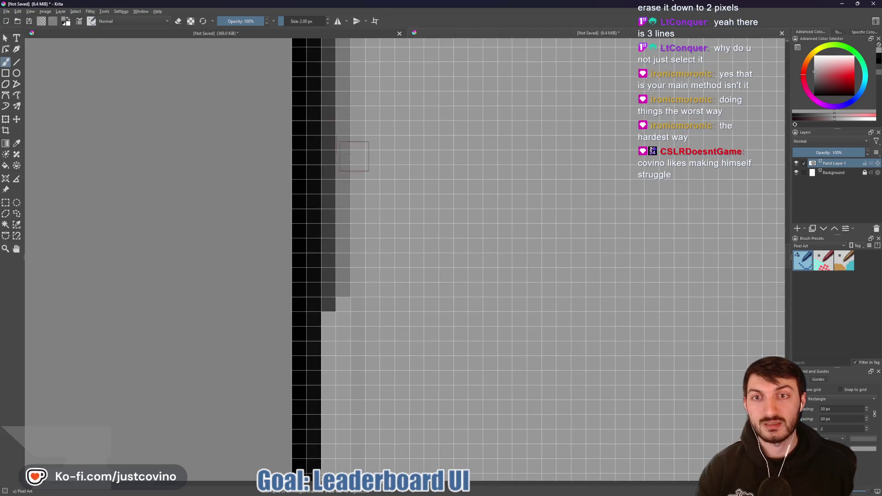
{"action": "mouse_move", "coordinate": [340, 128]}
{"action": "left_mouse_down"}
{"action": "mouse_move", "coordinate": [340, 322]}
{"action": "mouse_move", "coordinate": [338, 235]}
{"action": "left_mouse_up"}
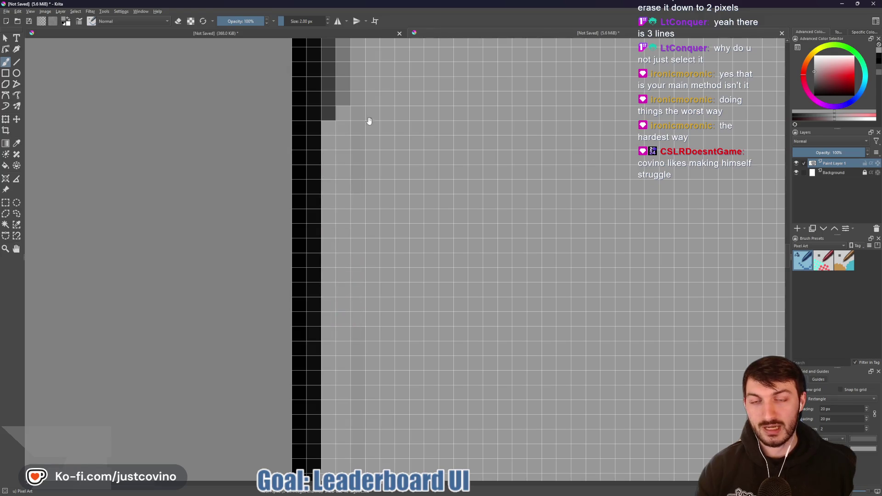
{"action": "key", "text": "ctrl+z"}
{"action": "left_click", "coordinate": [338, 313]}
{"action": "mouse_move", "coordinate": [335, 160]}
{"action": "left_mouse_down"}
{"action": "mouse_move", "coordinate": [335, 61]}
{"action": "mouse_move", "coordinate": [352, 343]}
{"action": "mouse_move", "coordinate": [356, 67]}
{"action": "left_mouse_up"}
{"action": "mouse_move", "coordinate": [361, 120]}
{"action": "left_mouse_down"}
{"action": "mouse_move", "coordinate": [404, 350]}
{"action": "mouse_move", "coordinate": [363, 322]}
{"action": "mouse_move", "coordinate": [374, 73]}
{"action": "mouse_move", "coordinate": [364, 168]}
{"action": "mouse_move", "coordinate": [399, 231]}
{"action": "mouse_move", "coordinate": [372, 204]}
{"action": "left_mouse_up"}
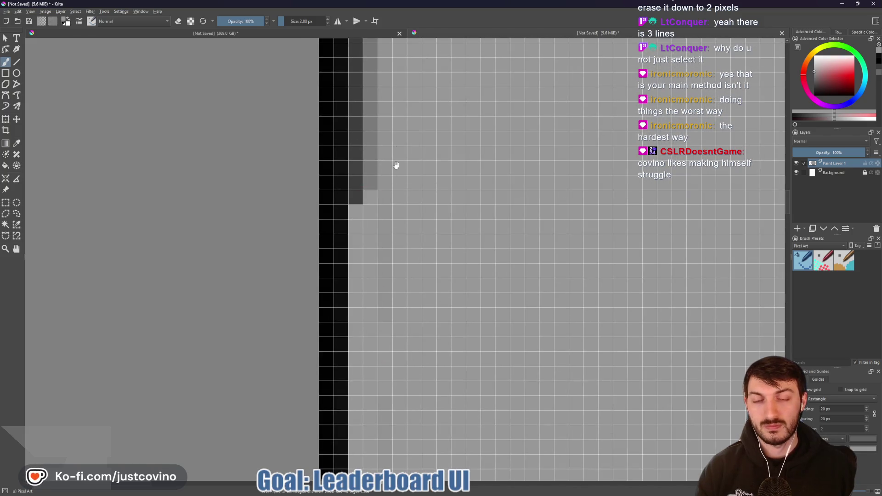
{"action": "mouse_move", "coordinate": [365, 77]}
{"action": "left_mouse_down"}
{"action": "mouse_move", "coordinate": [366, 245]}
{"action": "mouse_move", "coordinate": [408, 339]}
{"action": "mouse_move", "coordinate": [373, 152]}
{"action": "mouse_move", "coordinate": [370, 336]}
{"action": "left_mouse_up"}
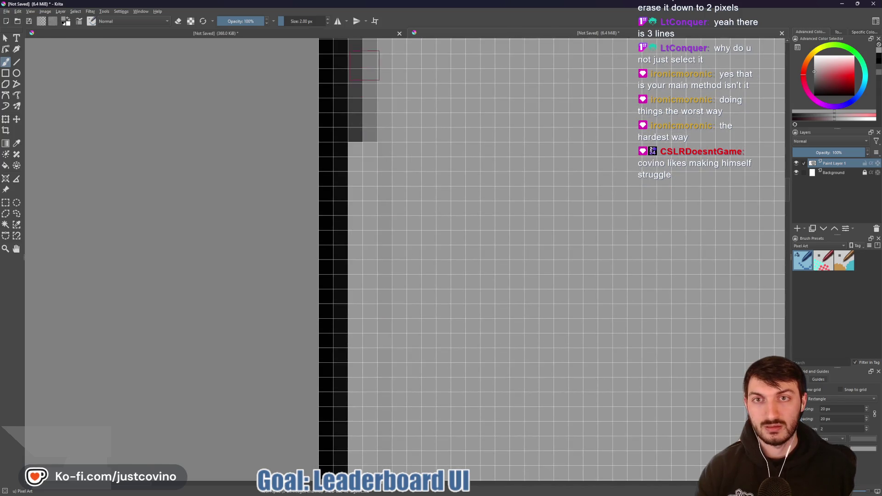
Erase the grey and dark columns near the top of the left edge
{"action": "left_click_drag", "start_coordinate": [364, 65], "coordinate": [363, 138]}
{"action": "left_click_drag", "start_coordinate": [363, 83], "coordinate": [376, 173]}
{"action": "left_click_drag", "start_coordinate": [363, 115], "coordinate": [414, 331]}
{"action": "mouse_move", "coordinate": [415, 124]}
{"action": "left_mouse_down"}
{"action": "mouse_move", "coordinate": [415, 252]}
{"action": "mouse_move", "coordinate": [404, 300]}
{"action": "left_mouse_up"}
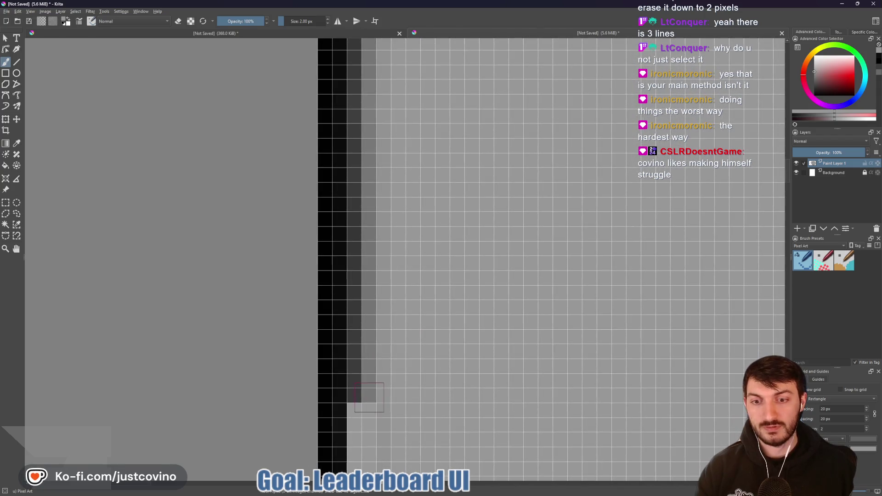
{"action": "left_click_drag", "start_coordinate": [369, 397], "coordinate": [370, 55]}
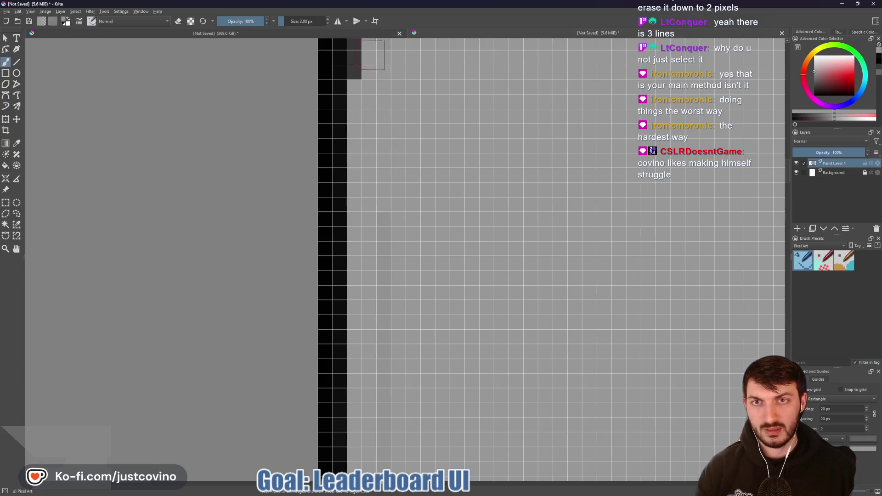
{"action": "left_click_drag", "start_coordinate": [452, 136], "coordinate": [435, 357]}
{"action": "mouse_move", "coordinate": [351, 178]}
{"action": "left_mouse_down"}
{"action": "mouse_move", "coordinate": [355, 334]}
{"action": "mouse_move", "coordinate": [352, 92]}
{"action": "mouse_move", "coordinate": [348, 235]}
{"action": "left_mouse_up"}
{"action": "left_click_drag", "start_coordinate": [395, 189], "coordinate": [371, 419]}
{"action": "mouse_move", "coordinate": [330, 143]}
{"action": "left_mouse_down"}
{"action": "mouse_move", "coordinate": [324, 304]}
{"action": "mouse_move", "coordinate": [335, 128]}
{"action": "left_mouse_up"}
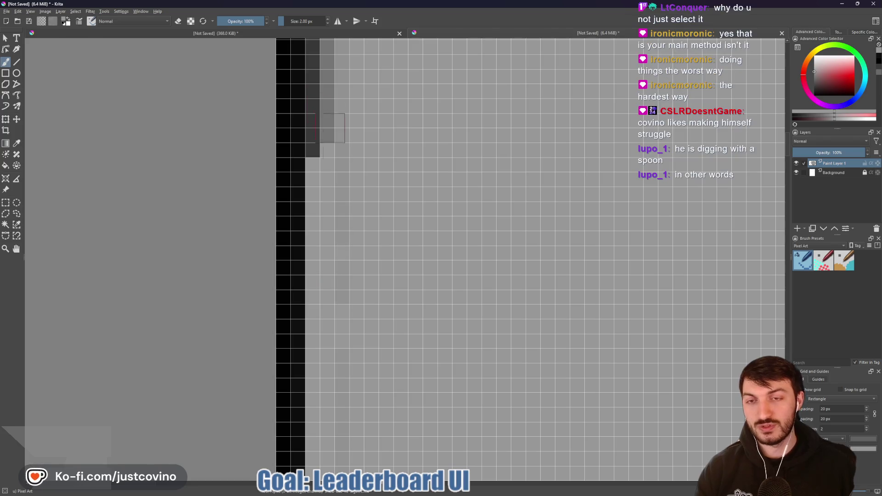
Erase the remaining dark-grey columns lower down the left edge
{"action": "left_click_drag", "start_coordinate": [371, 164], "coordinate": [376, 363]}
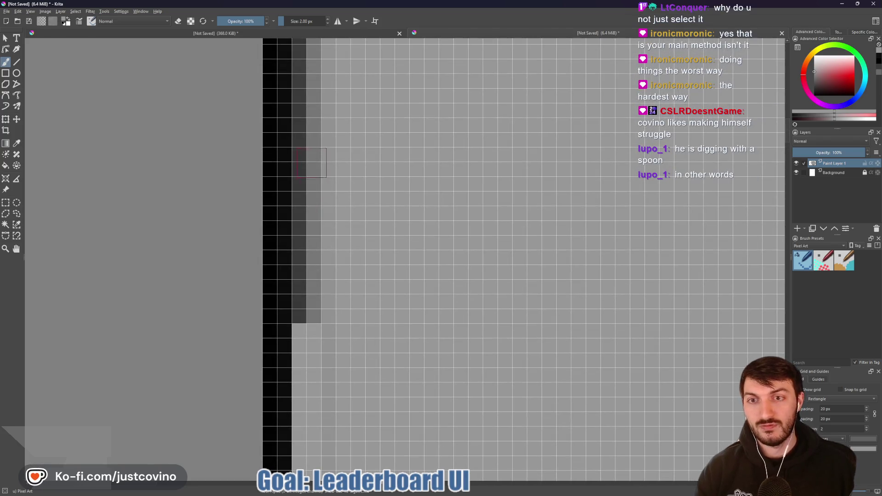
{"action": "mouse_move", "coordinate": [312, 163]}
{"action": "left_mouse_down"}
{"action": "mouse_move", "coordinate": [312, 285]}
{"action": "mouse_move", "coordinate": [301, 271]}
{"action": "mouse_move", "coordinate": [325, 142]}
{"action": "left_mouse_up"}
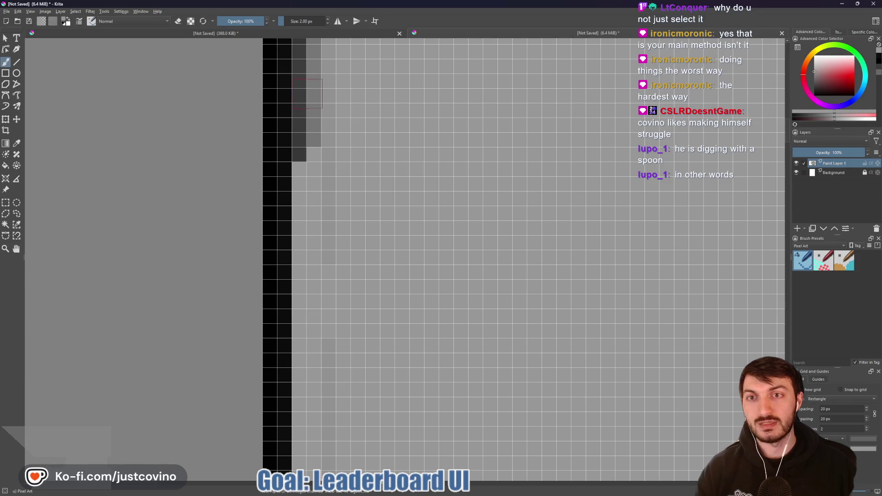
{"action": "left_click_drag", "start_coordinate": [308, 93], "coordinate": [311, 209]}
{"action": "left_click_drag", "start_coordinate": [385, 159], "coordinate": [394, 344]}
{"action": "left_click_drag", "start_coordinate": [314, 157], "coordinate": [319, 331]}
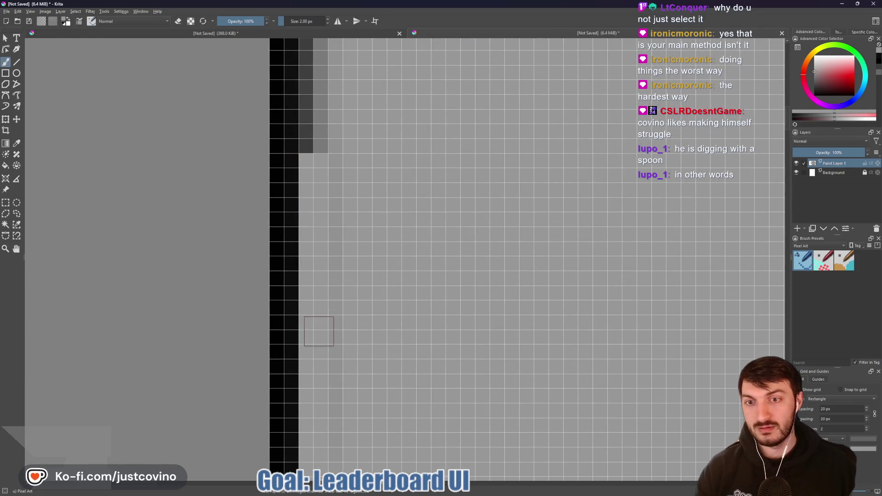
{"action": "mouse_move", "coordinate": [320, 114]}
{"action": "left_mouse_down"}
{"action": "mouse_move", "coordinate": [320, 154]}
{"action": "mouse_move", "coordinate": [326, 107]}
{"action": "mouse_move", "coordinate": [317, 133]}
{"action": "mouse_move", "coordinate": [341, 285]}
{"action": "mouse_move", "coordinate": [313, 322]}
{"action": "mouse_move", "coordinate": [309, 138]}
{"action": "mouse_move", "coordinate": [306, 193]}
{"action": "left_mouse_up"}
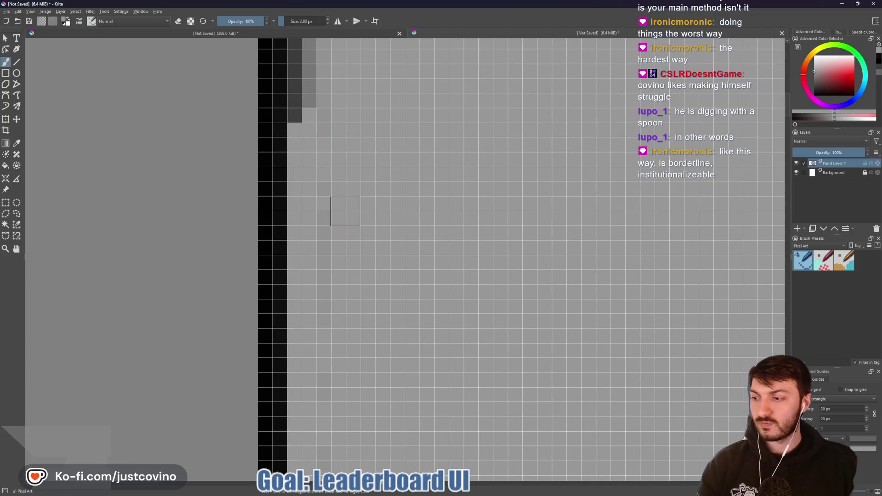
{"action": "mouse_move", "coordinate": [376, 201]}
{"action": "left_mouse_down"}
{"action": "mouse_move", "coordinate": [357, 197]}
{"action": "mouse_move", "coordinate": [331, 345]}
{"action": "mouse_move", "coordinate": [377, 377]}
{"action": "left_mouse_up"}
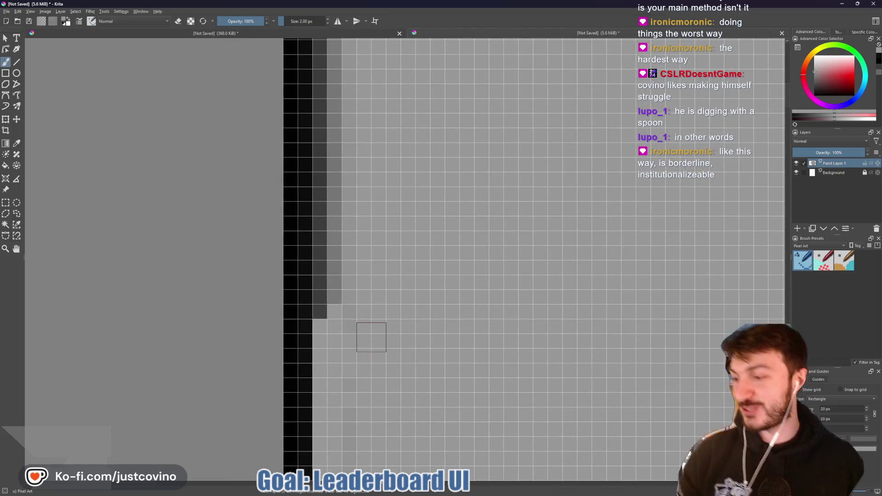
Paint the leftover dark-grey columns light grey from top to bottom
{"action": "left_click_drag", "start_coordinate": [328, 150], "coordinate": [328, 323]}
{"action": "mouse_move", "coordinate": [332, 88]}
{"action": "left_mouse_down"}
{"action": "mouse_move", "coordinate": [329, 78]}
{"action": "mouse_move", "coordinate": [329, 138]}
{"action": "left_mouse_up"}
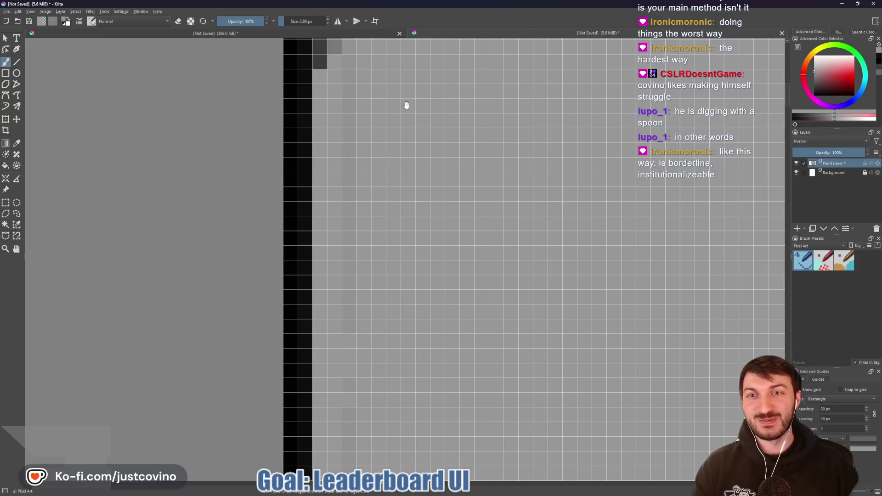
{"action": "left_click_drag", "start_coordinate": [406, 104], "coordinate": [386, 338]}
{"action": "left_click_drag", "start_coordinate": [311, 149], "coordinate": [318, 371]}
Paint the left part of the dark strip under the top border light grey
{"action": "left_click_drag", "start_coordinate": [319, 146], "coordinate": [310, 78]}
{"action": "left_click_drag", "start_coordinate": [407, 151], "coordinate": [385, 293]}
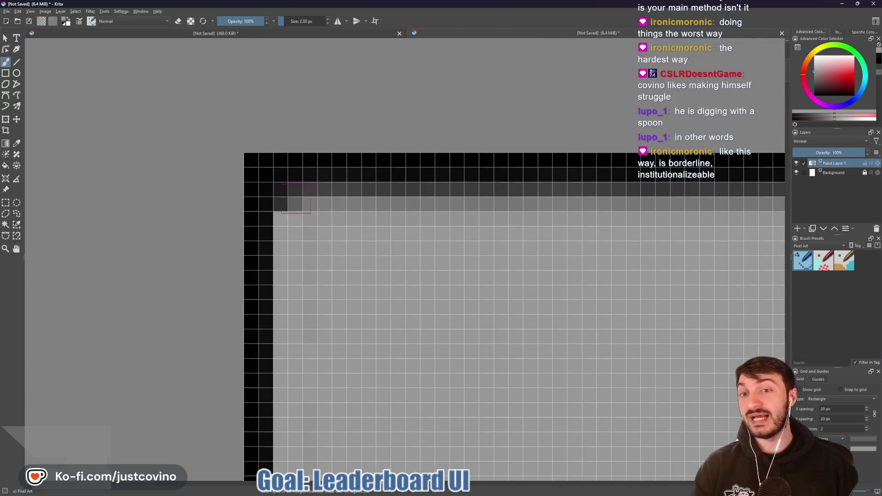
{"action": "mouse_move", "coordinate": [281, 197]}
{"action": "left_mouse_down"}
{"action": "mouse_move", "coordinate": [324, 198]}
{"action": "mouse_move", "coordinate": [288, 197]}
{"action": "left_mouse_up"}
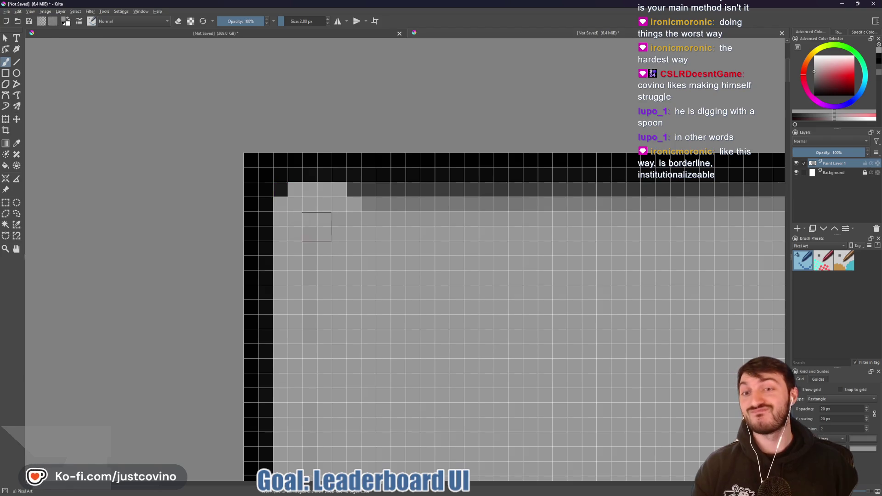
{"action": "mouse_move", "coordinate": [305, 207]}
{"action": "left_mouse_down"}
{"action": "mouse_move", "coordinate": [616, 203]}
{"action": "mouse_move", "coordinate": [537, 205]}
{"action": "left_mouse_up"}
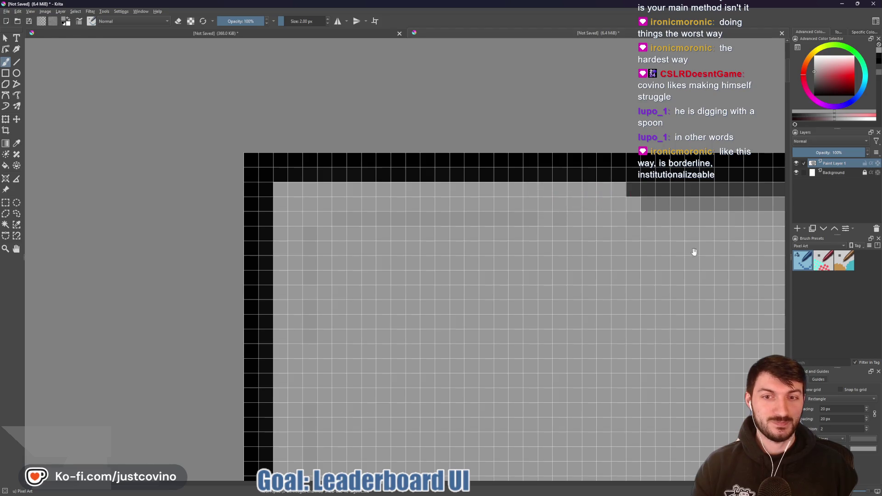
{"action": "left_click_drag", "start_coordinate": [694, 252], "coordinate": [173, 260]}
{"action": "mouse_move", "coordinate": [307, 219]}
{"action": "left_mouse_down"}
{"action": "mouse_move", "coordinate": [285, 209]}
{"action": "mouse_move", "coordinate": [97, 216]}
{"action": "left_mouse_up"}
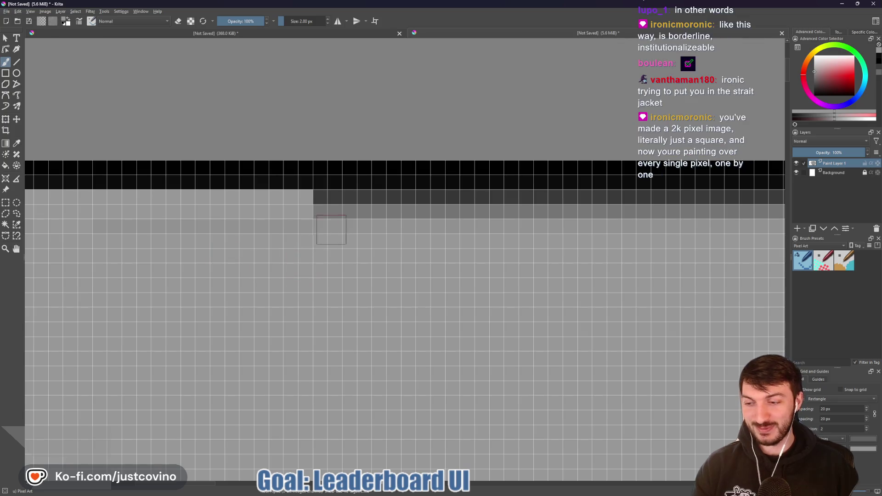
{"action": "mouse_move", "coordinate": [303, 210]}
{"action": "left_mouse_down"}
{"action": "mouse_move", "coordinate": [504, 211]}
{"action": "mouse_move", "coordinate": [378, 209]}
{"action": "left_mouse_up"}
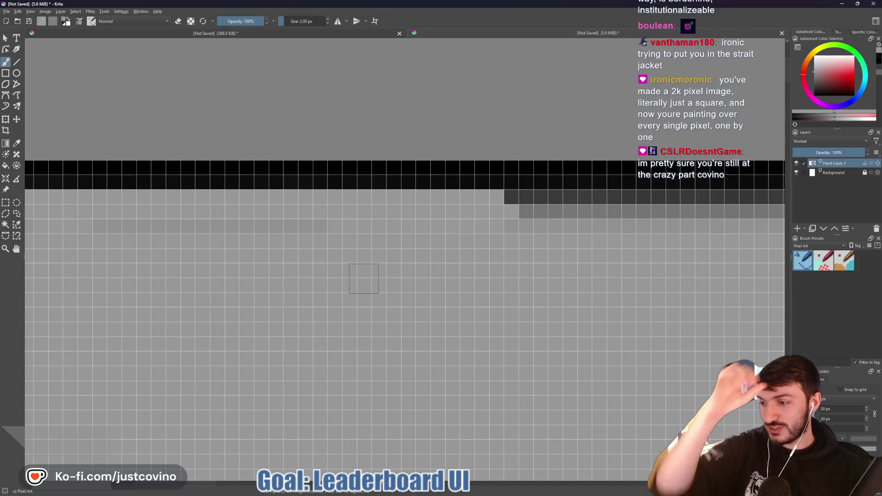
Continue painting the dark-grey rows light grey further right along the top edge
{"action": "left_click_drag", "start_coordinate": [463, 287], "coordinate": [327, 295]}
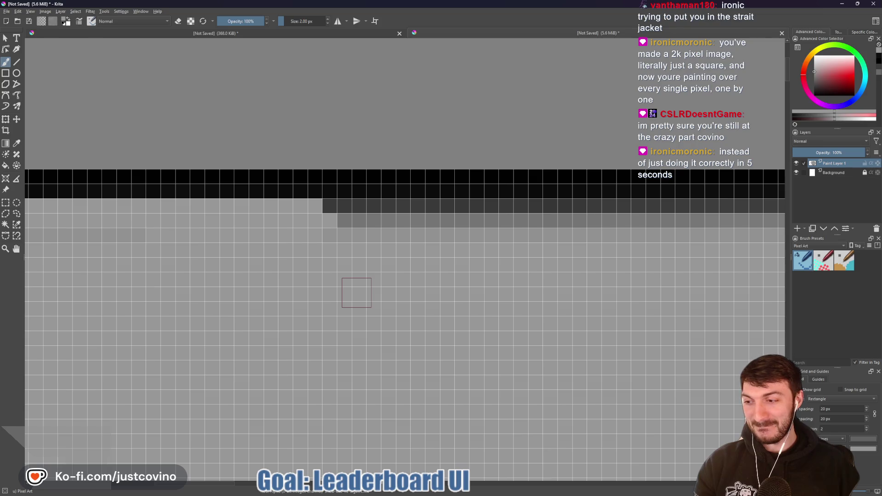
{"action": "mouse_move", "coordinate": [480, 220]}
{"action": "left_mouse_down"}
{"action": "mouse_move", "coordinate": [317, 223]}
{"action": "mouse_move", "coordinate": [566, 217]}
{"action": "mouse_move", "coordinate": [420, 223]}
{"action": "left_mouse_up"}
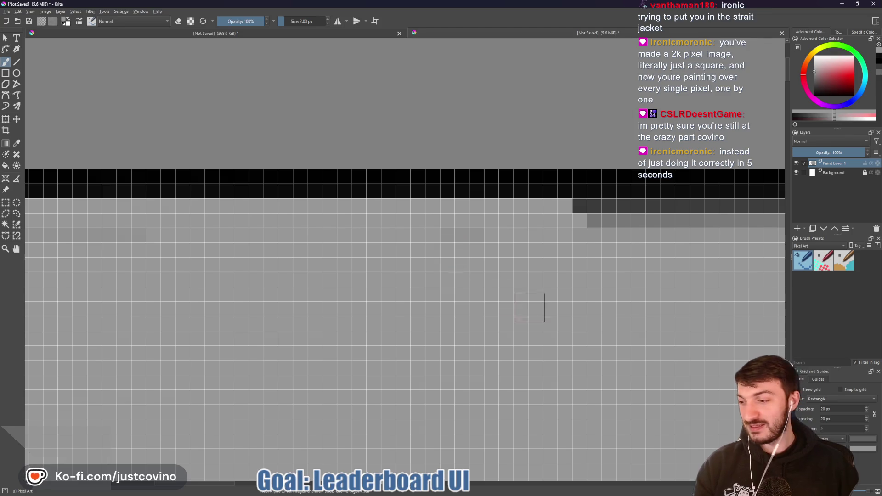
{"action": "left_click_drag", "start_coordinate": [530, 308], "coordinate": [326, 303]}
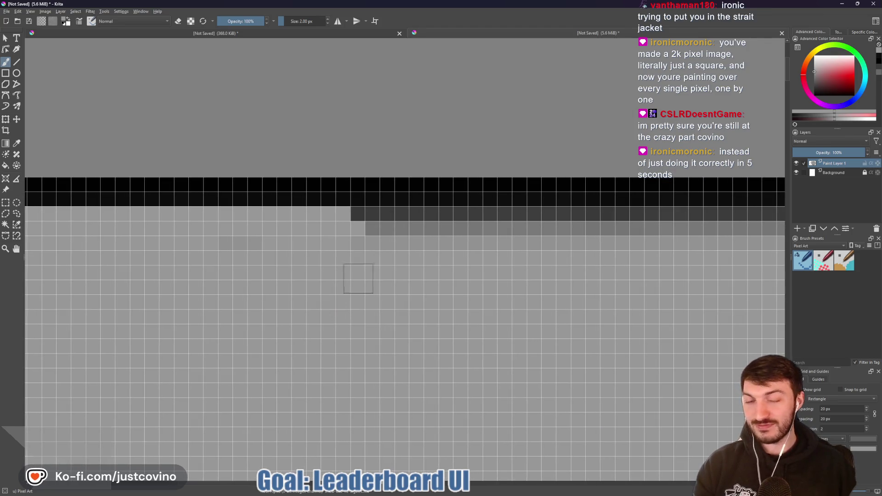
{"action": "left_click_drag", "start_coordinate": [351, 226], "coordinate": [753, 222]}
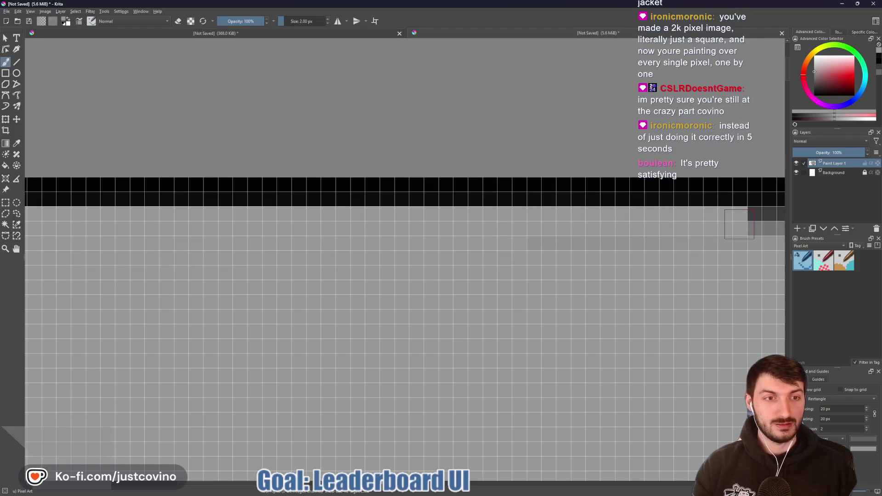
{"action": "left_click_drag", "start_coordinate": [667, 257], "coordinate": [192, 294]}
{"action": "left_click_drag", "start_coordinate": [415, 267], "coordinate": [180, 269]}
{"action": "left_click_drag", "start_coordinate": [551, 272], "coordinate": [409, 269]}
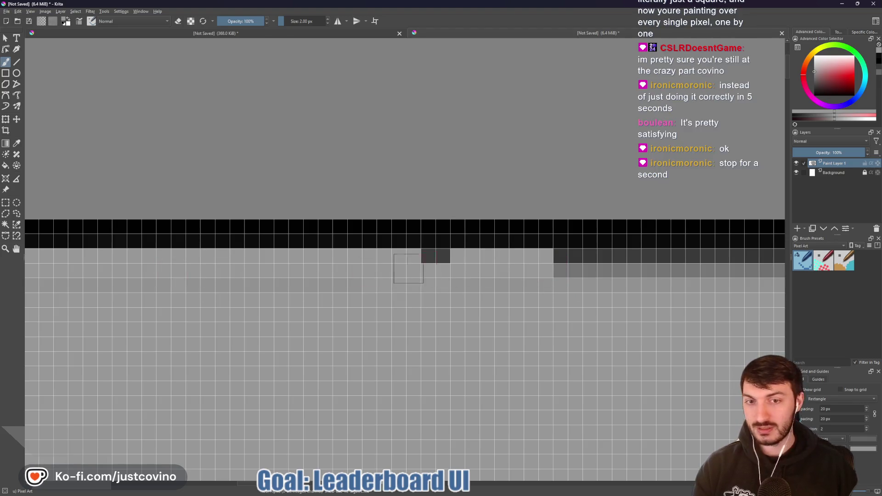
{"action": "mouse_move", "coordinate": [510, 315]}
{"action": "left_mouse_down"}
{"action": "mouse_move", "coordinate": [226, 321]}
{"action": "mouse_move", "coordinate": [201, 292]}
{"action": "left_mouse_up"}
Frame the panel below the top border and draw a small black-outlined test square with the Rectangle tool
{"action": "scroll", "coordinate": [371, 330], "scroll_direction": "down", "scroll_amount": 3}
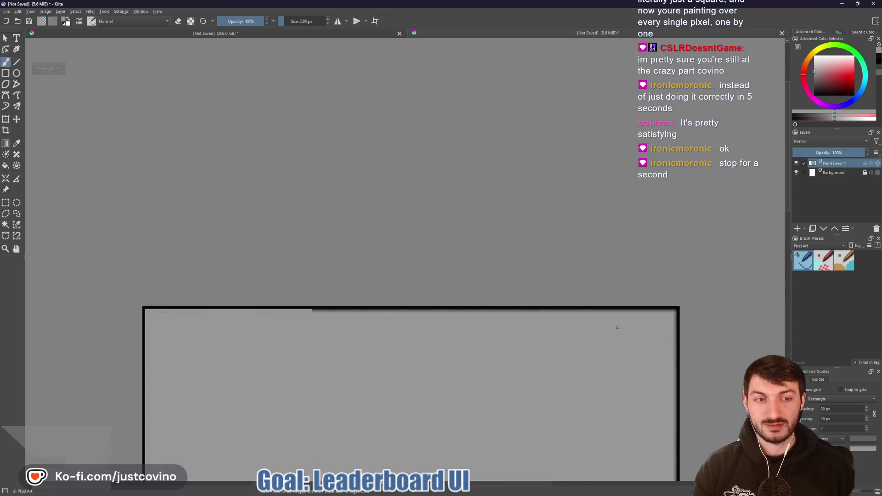
{"action": "scroll", "coordinate": [618, 327], "scroll_direction": "up", "scroll_amount": 4}
{"action": "mouse_move", "coordinate": [172, 301]}
{"action": "left_mouse_down"}
{"action": "mouse_move", "coordinate": [484, 306]}
{"action": "mouse_move", "coordinate": [496, 266]}
{"action": "left_mouse_up"}
{"action": "scroll", "coordinate": [399, 280], "scroll_direction": "down", "scroll_amount": 2}
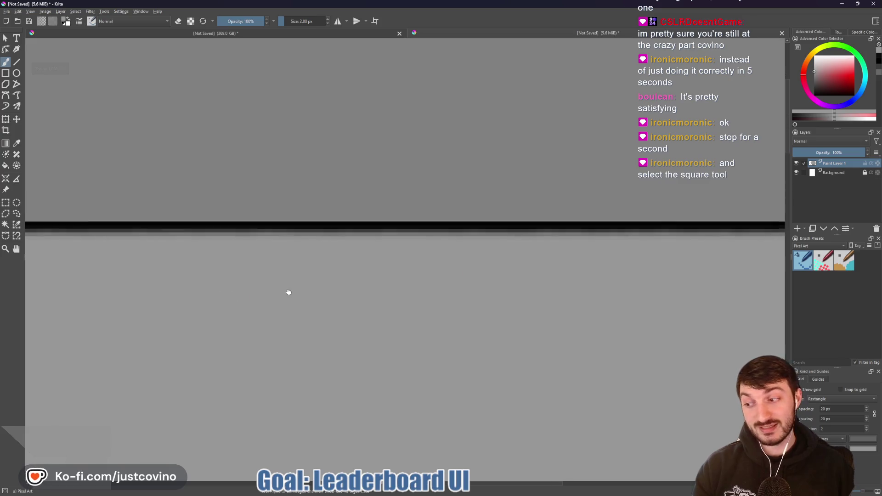
{"action": "left_click_drag", "start_coordinate": [299, 291], "coordinate": [487, 266]}
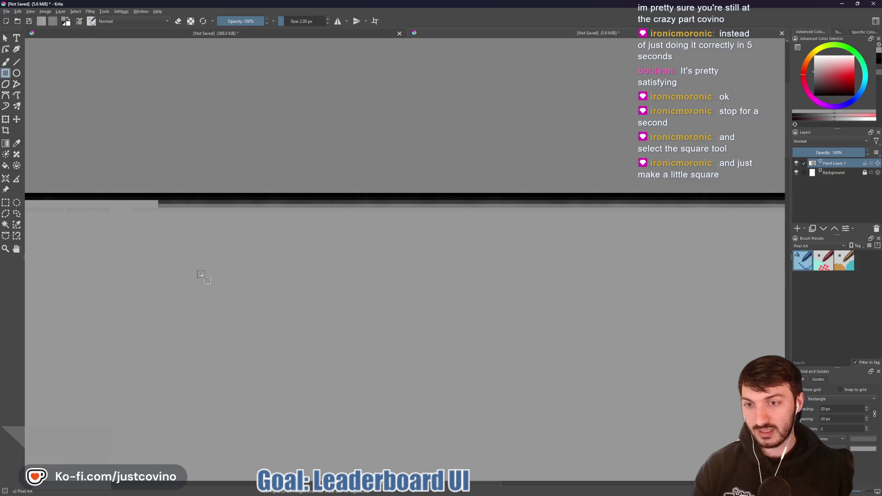
{"action": "left_click_drag", "start_coordinate": [201, 274], "coordinate": [251, 325]}
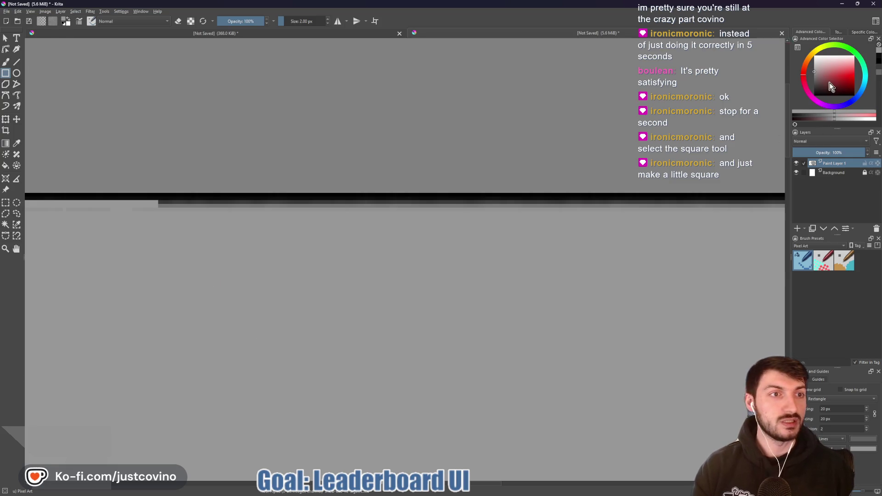
{"action": "left_click_drag", "start_coordinate": [231, 292], "coordinate": [310, 363]}
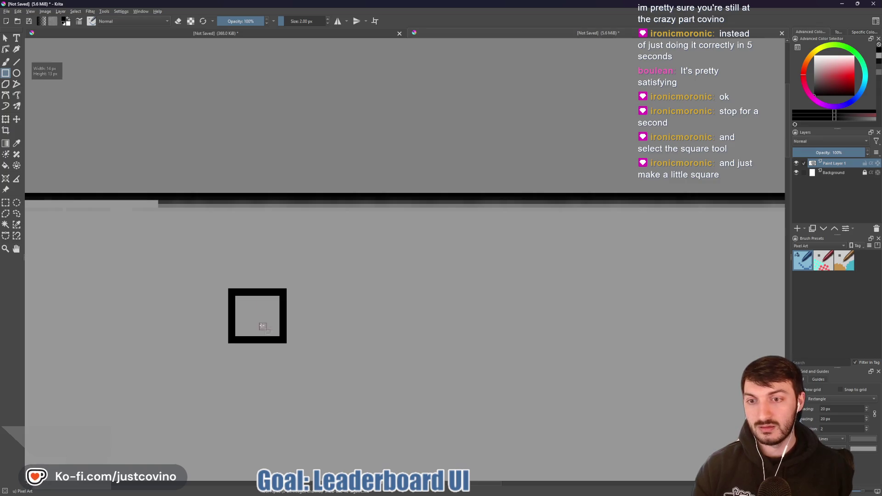
{"action": "scroll", "coordinate": [262, 325], "scroll_direction": "up", "scroll_amount": 4}
{"action": "scroll", "coordinate": [259, 324], "scroll_direction": "down", "scroll_amount": 3}
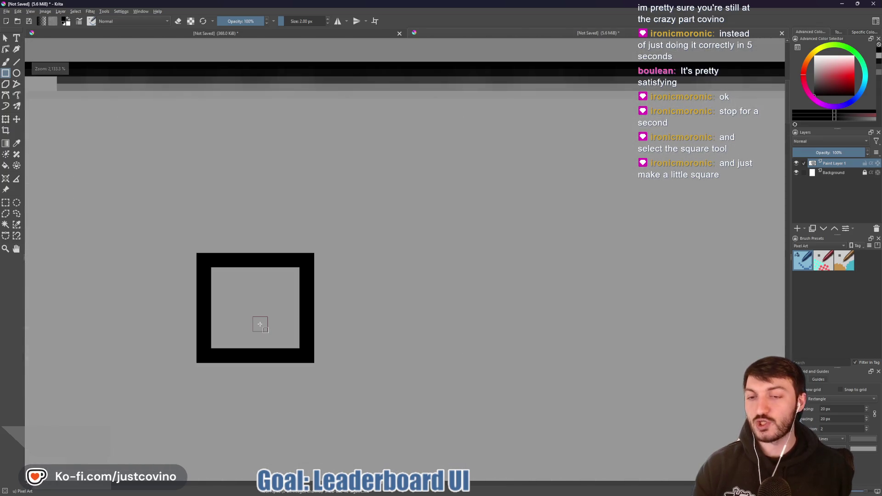
{"action": "left_click_drag", "start_coordinate": [460, 265], "coordinate": [476, 280]}
{"action": "mouse_move", "coordinate": [312, 232]}
{"action": "left_mouse_down"}
{"action": "mouse_move", "coordinate": [277, 252]}
{"action": "mouse_move", "coordinate": [189, 388]}
{"action": "left_mouse_up"}
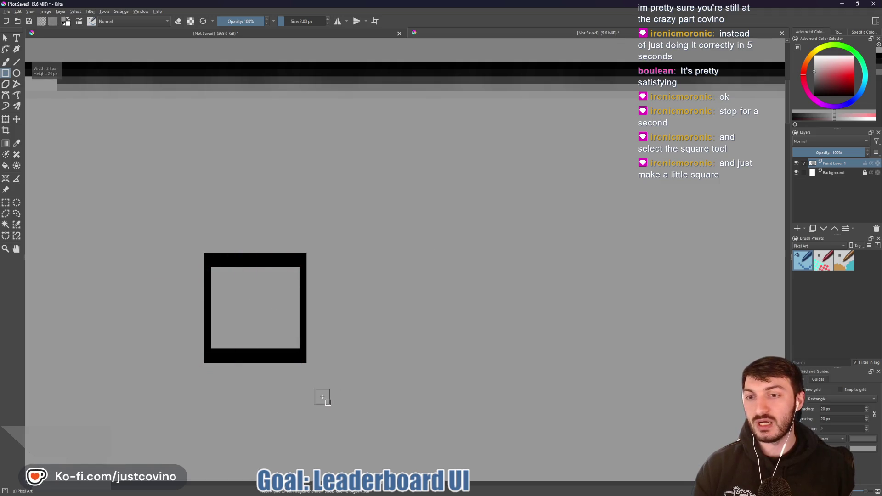
Paint out the test square's top, left, bottom and right edges with the Freehand Brush
{"action": "left_click", "coordinate": [5, 62]}
{"action": "mouse_move", "coordinate": [304, 260]}
{"action": "left_mouse_down"}
{"action": "mouse_move", "coordinate": [232, 260]}
{"action": "mouse_move", "coordinate": [208, 281]}
{"action": "left_mouse_up"}
{"action": "mouse_move", "coordinate": [215, 357]}
{"action": "left_mouse_down"}
{"action": "mouse_move", "coordinate": [244, 348]}
{"action": "mouse_move", "coordinate": [307, 356]}
{"action": "left_mouse_up"}
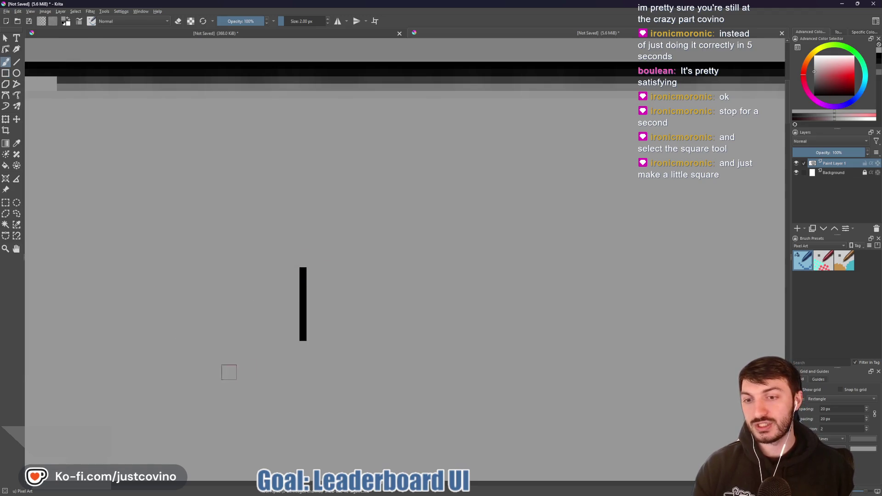
{"action": "left_click_drag", "start_coordinate": [302, 276], "coordinate": [297, 363]}
Zoom out to show the whole canvas and outline a rectangle covering it
{"action": "scroll", "coordinate": [288, 299], "scroll_direction": "down", "scroll_amount": 6}
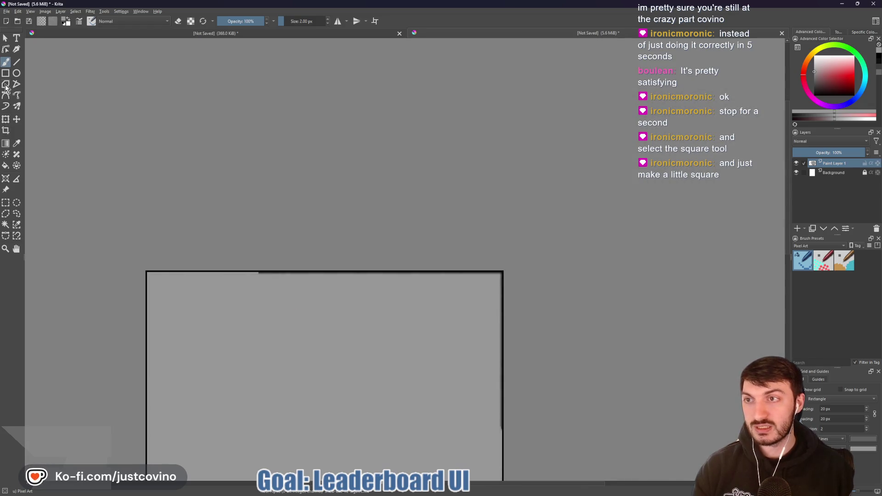
{"action": "scroll", "coordinate": [239, 303], "scroll_direction": "down", "scroll_amount": 2}
{"action": "left_click_drag", "start_coordinate": [250, 299], "coordinate": [258, 142]}
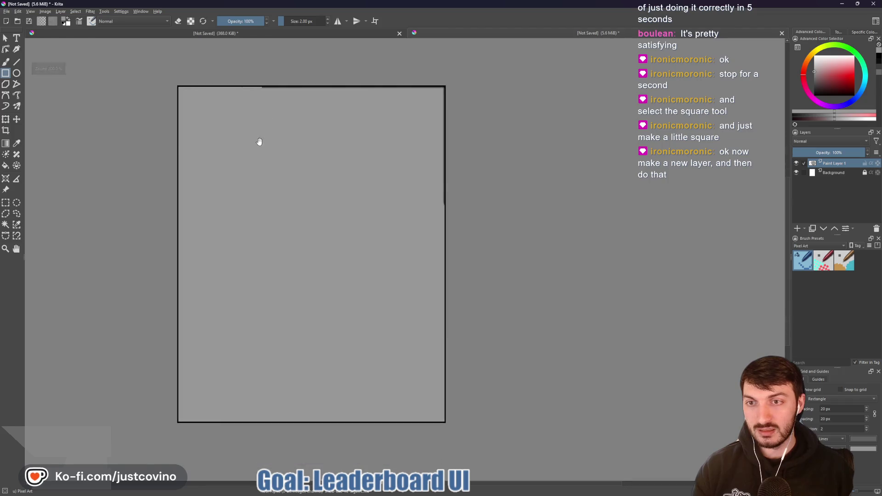
{"action": "mouse_move", "coordinate": [177, 85]}
{"action": "left_mouse_down"}
{"action": "mouse_move", "coordinate": [445, 409]}
{"action": "mouse_move", "coordinate": [445, 425]}
{"action": "left_mouse_up"}
{"action": "scroll", "coordinate": [447, 294], "scroll_direction": "up", "scroll_amount": 10}
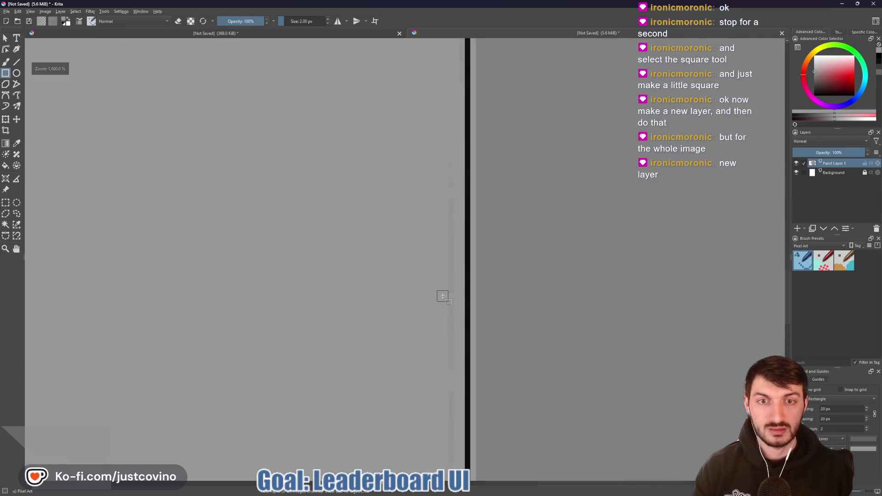
{"action": "scroll", "coordinate": [442, 297], "scroll_direction": "down", "scroll_amount": 6}
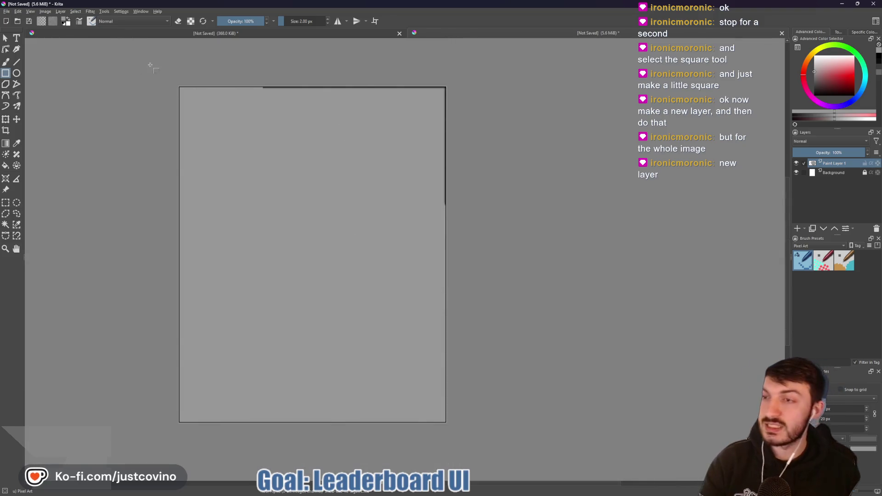
Paint out the canvas's dark top, left, bottom and right border edges with an enlarged brush
{"action": "key", "text": "b"}
{"action": "key", "text": "bracketright"}
{"action": "key", "text": "bracketright"}
{"action": "key", "text": "bracketright"}
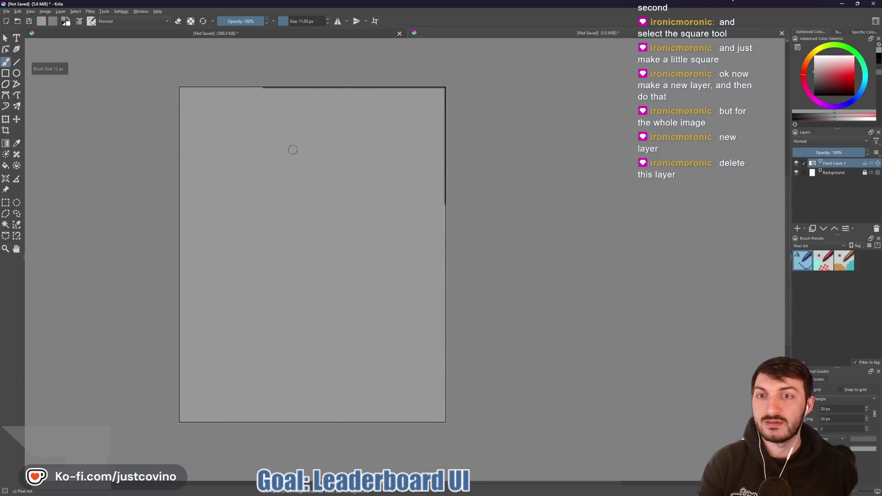
{"action": "left_click_drag", "start_coordinate": [313, 126], "coordinate": [313, 91]}
{"action": "mouse_move", "coordinate": [198, 117]}
{"action": "left_mouse_down"}
{"action": "mouse_move", "coordinate": [178, 329]}
{"action": "mouse_move", "coordinate": [414, 433]}
{"action": "left_mouse_up"}
{"action": "left_click_drag", "start_coordinate": [446, 357], "coordinate": [445, 90]}
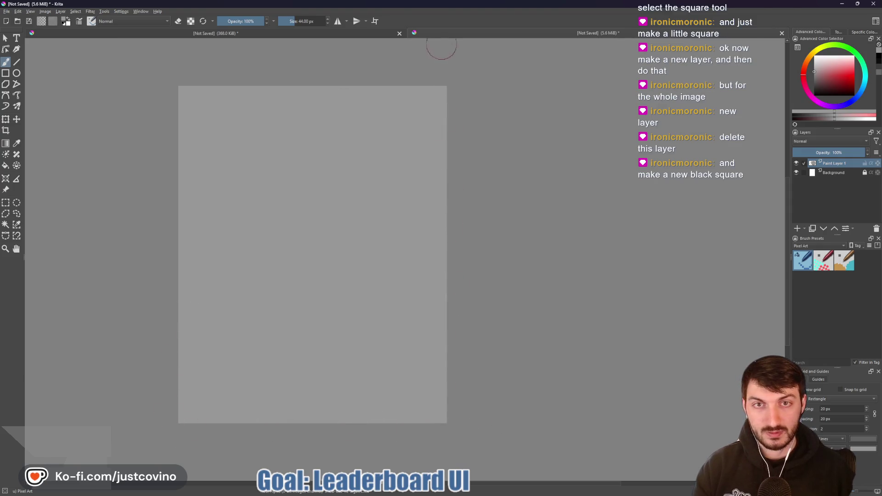
Shrink the brush slightly, drag a rectangle across the whole canvas, and set black as the drawing colour
{"action": "key", "text": "bracketleft"}
{"action": "key", "text": "bracketleft"}
{"action": "key", "text": "bracketleft"}
{"action": "key", "text": "bracketleft"}
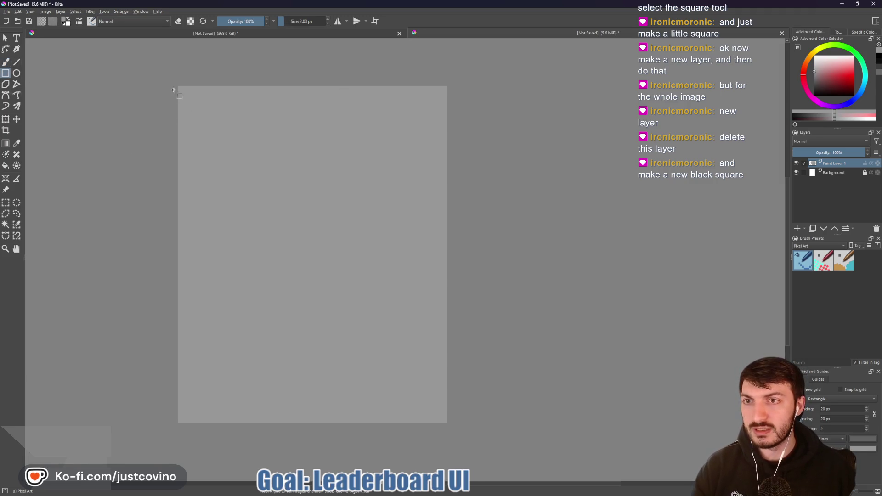
{"action": "mouse_move", "coordinate": [178, 86]}
{"action": "left_mouse_down"}
{"action": "mouse_move", "coordinate": [372, 260]}
{"action": "mouse_move", "coordinate": [444, 394]}
{"action": "mouse_move", "coordinate": [448, 424]}
{"action": "left_mouse_up"}
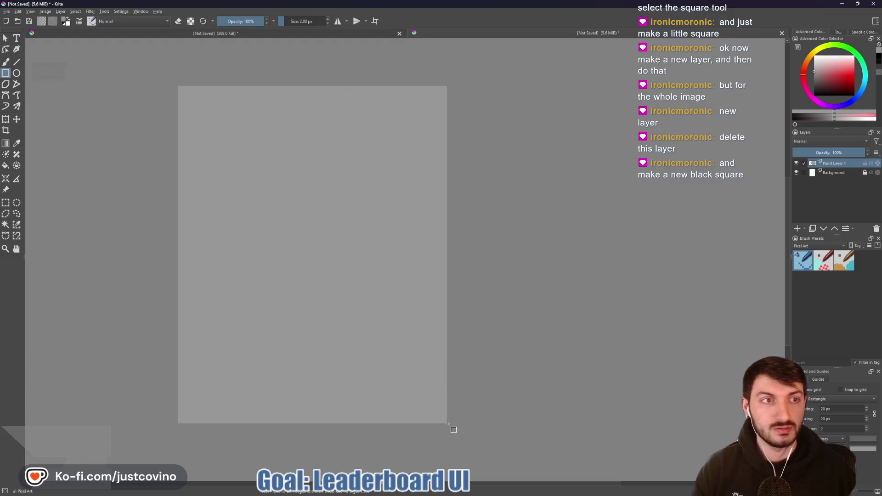
{"action": "left_click", "coordinate": [814, 95]}
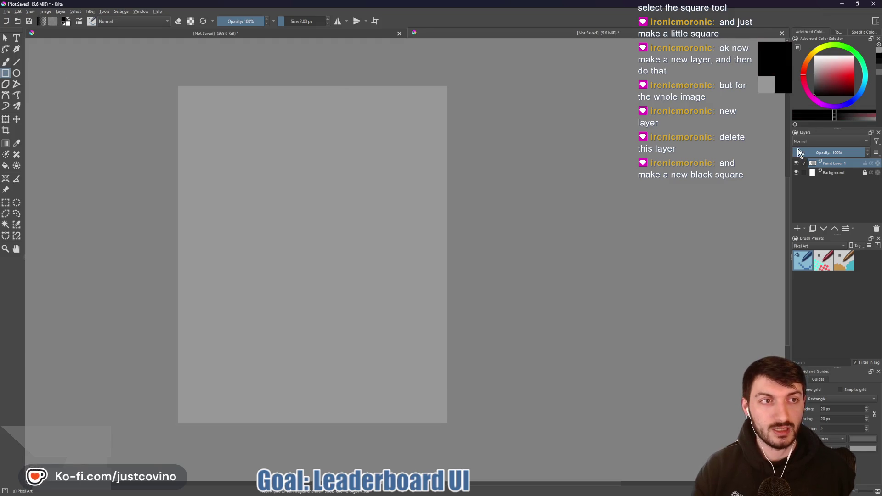